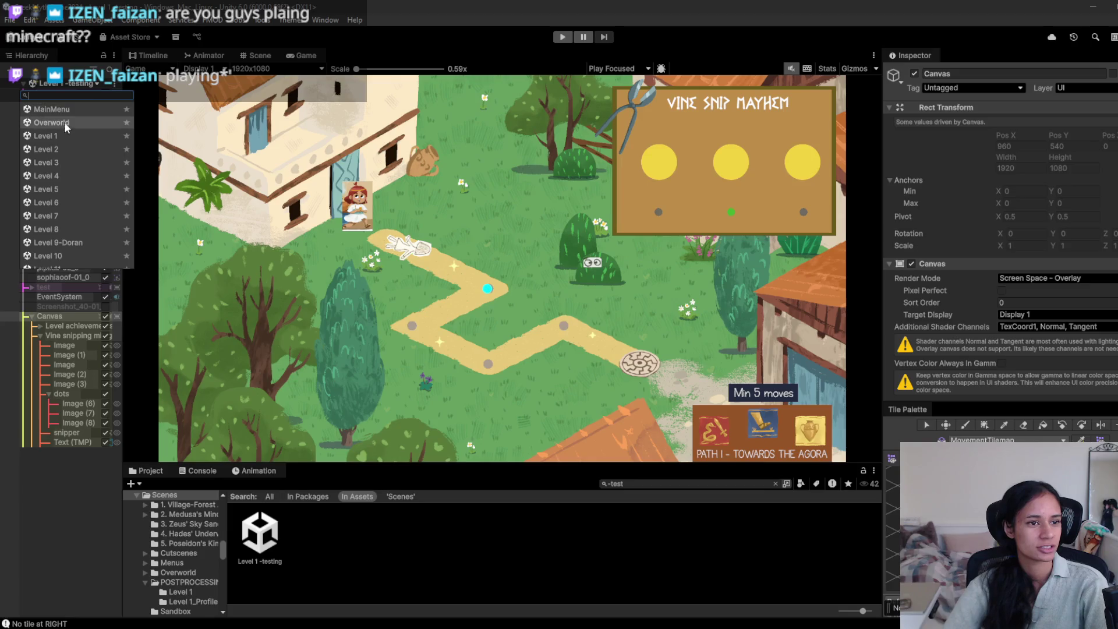
Step: Load the Level 9-Doran scene and expand its Canvas in the Hierarchy
{"action": "left_click", "coordinate": [60, 240]}
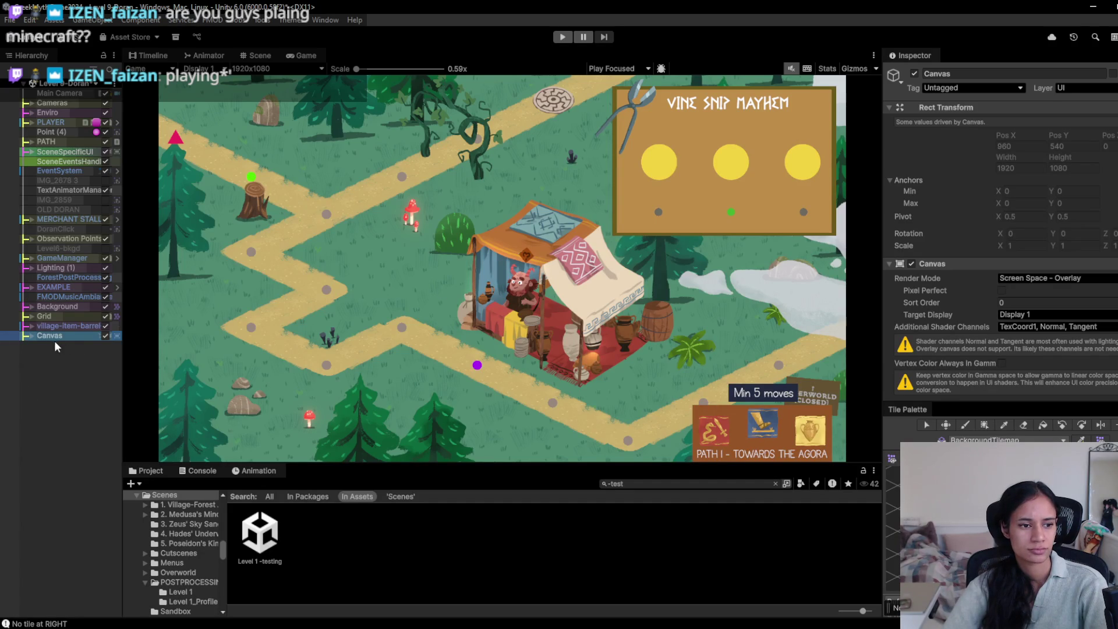
{"action": "left_click", "coordinate": [31, 336]}
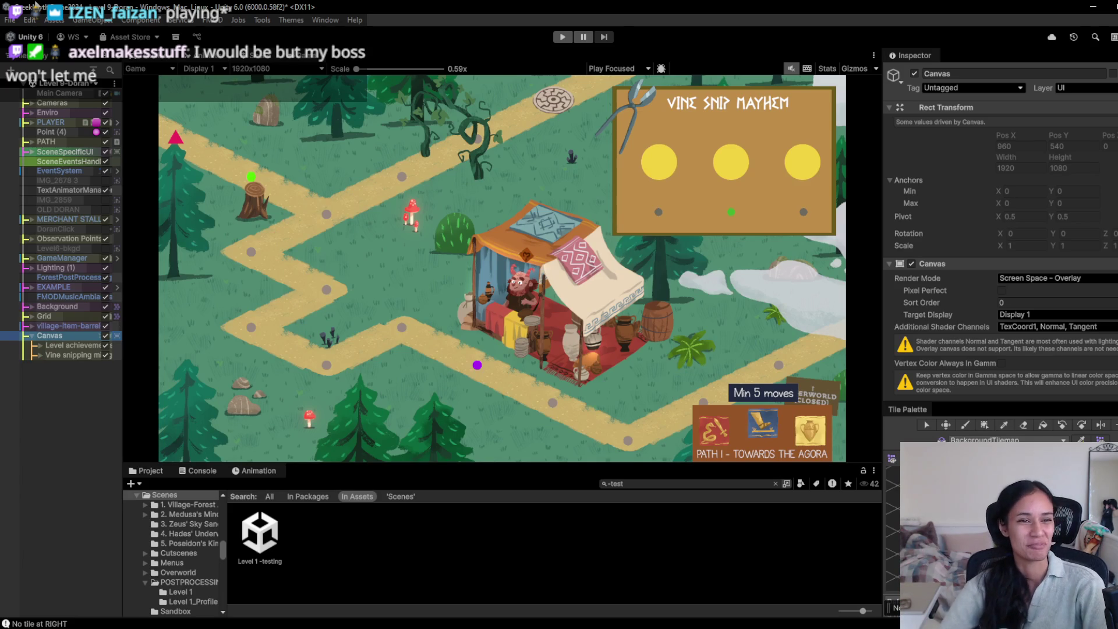
{"action": "left_click", "coordinate": [262, 61]}
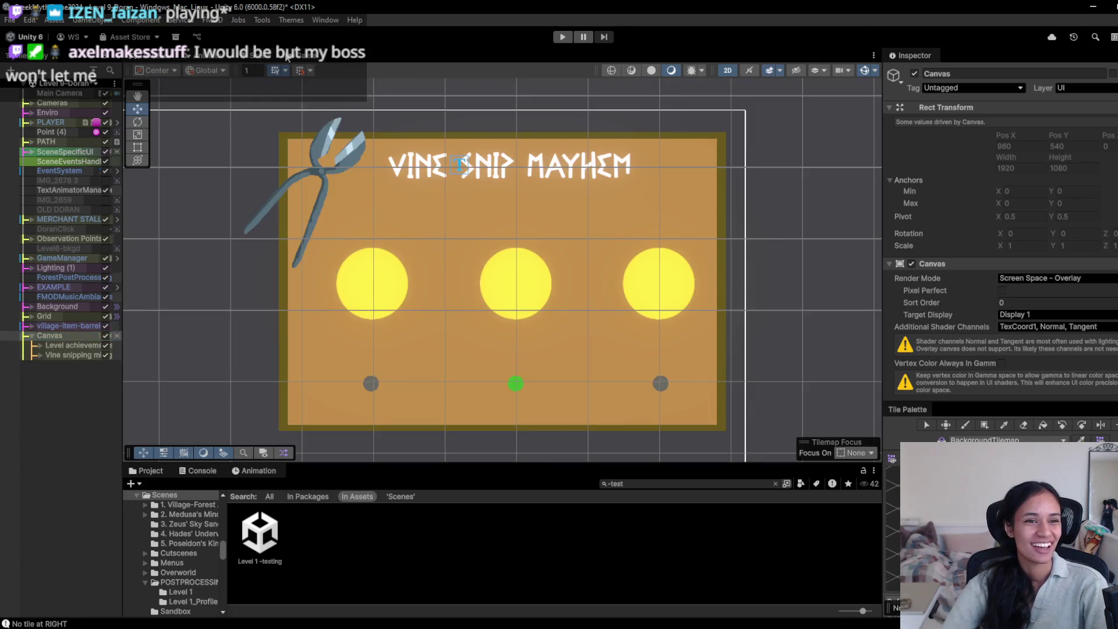
Step: Pan around the Canvas and expand Level achievement to list its images and TMP text
{"action": "scroll", "coordinate": [323, 219], "scroll_direction": "down", "scroll_amount": 1}
{"action": "scroll", "coordinate": [323, 219], "scroll_direction": "down", "scroll_amount": 3}
{"action": "mouse_move", "coordinate": [322, 219]}
{"action": "left_mouse_down"}
{"action": "mouse_move", "coordinate": [460, 226]}
{"action": "mouse_move", "coordinate": [510, 189]}
{"action": "left_mouse_up"}
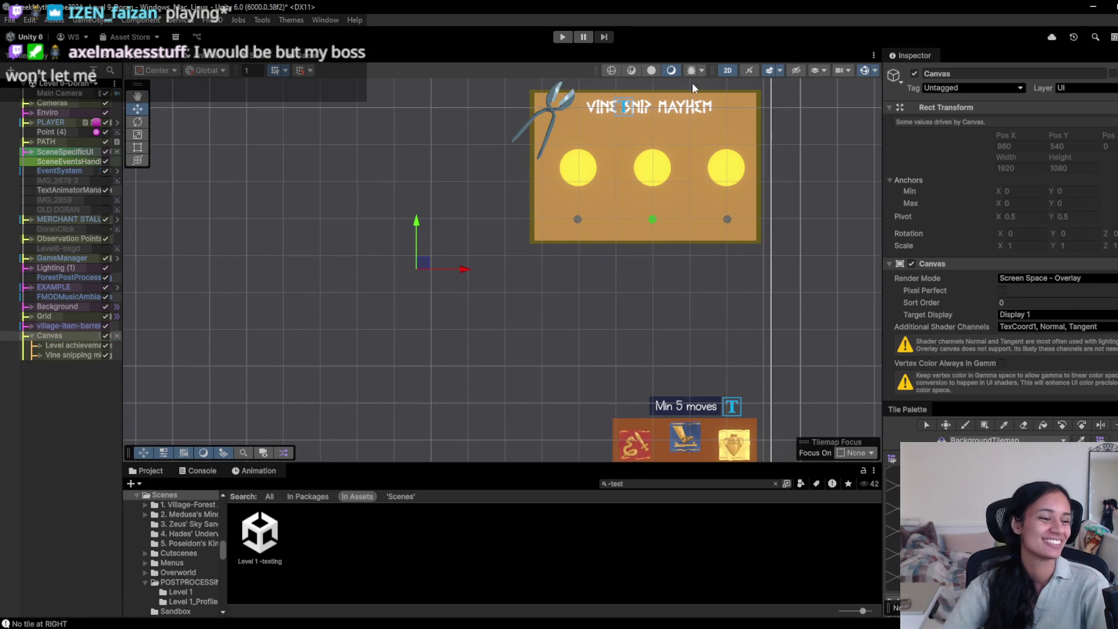
{"action": "left_click", "coordinate": [38, 344]}
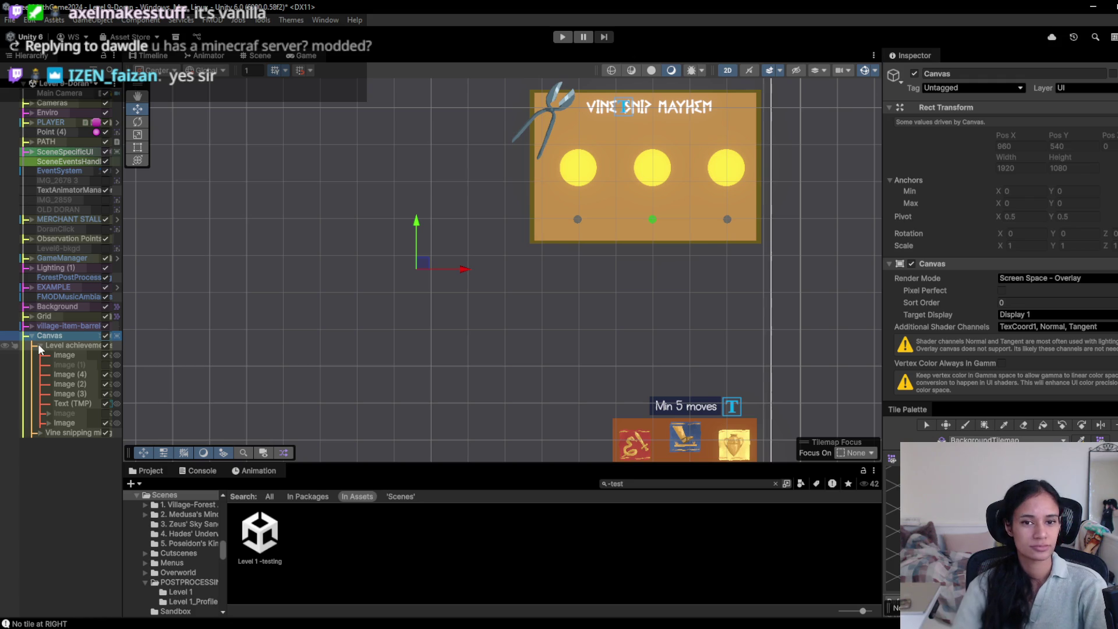
{"action": "left_click", "coordinate": [299, 56]}
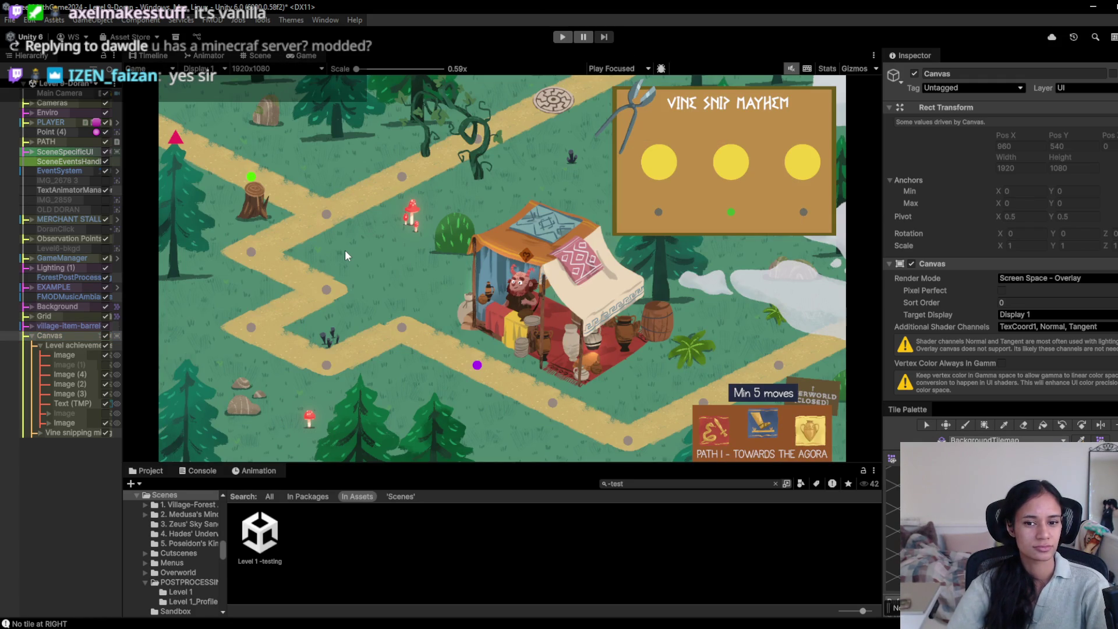
Step: Deactivate Level achievement and start play-testing Level 9-Doran, walking the character up the path
{"action": "left_click", "coordinate": [106, 346]}
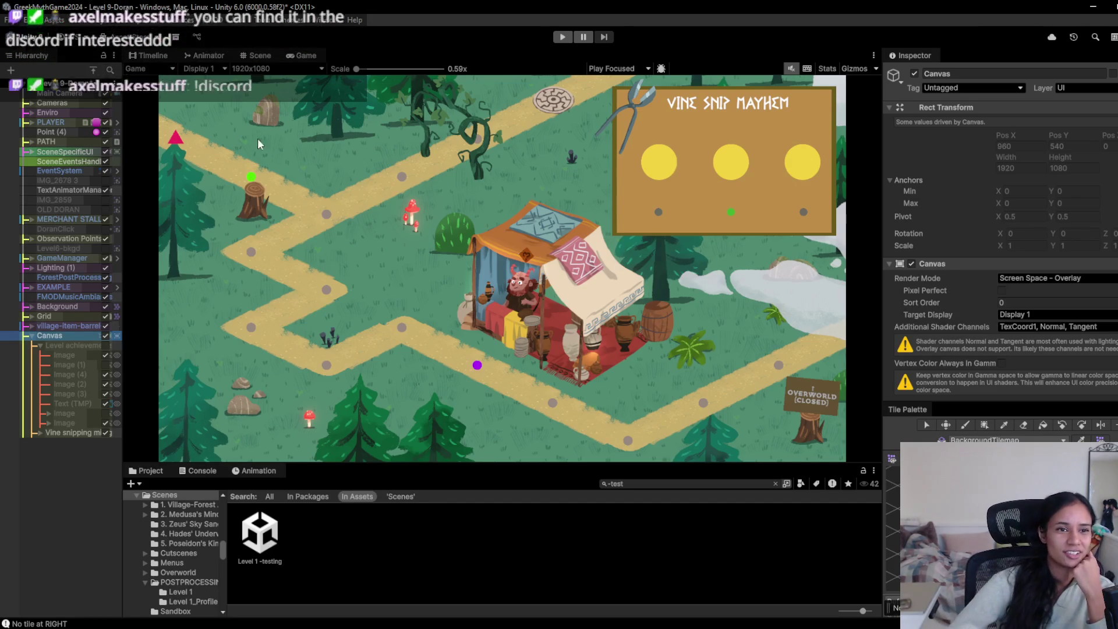
{"action": "left_click", "coordinate": [564, 38]}
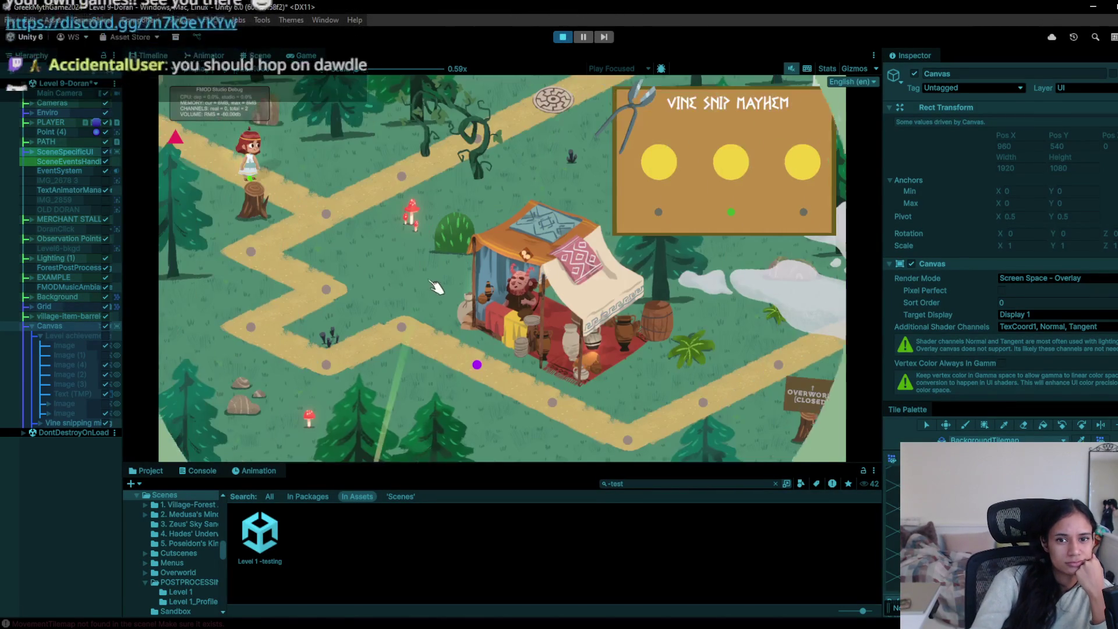
{"action": "left_click", "coordinate": [328, 198]}
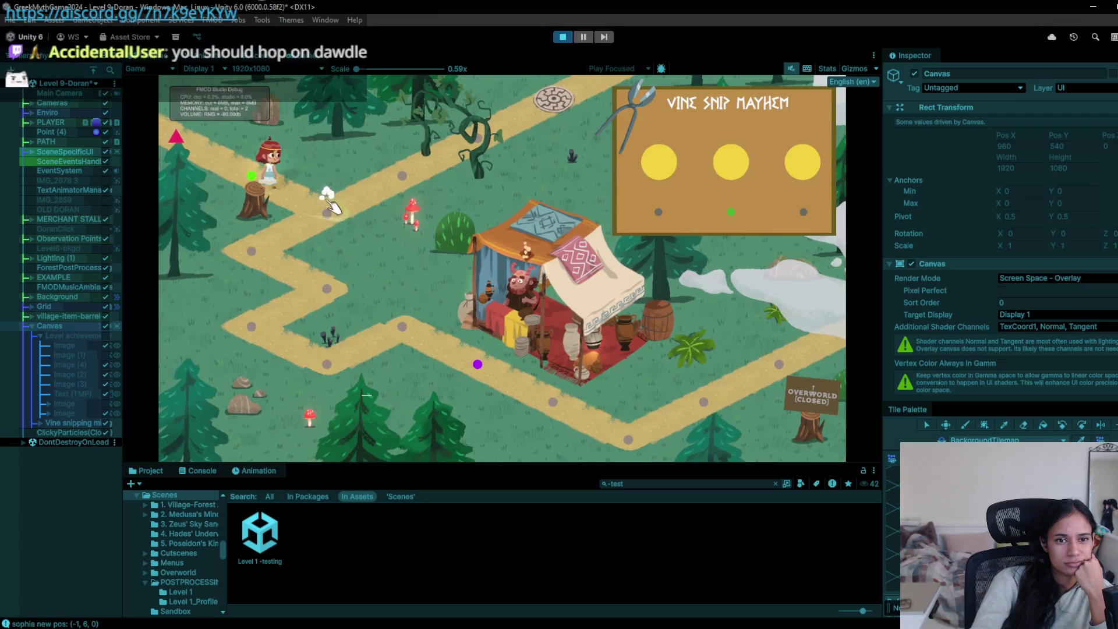
{"action": "left_click", "coordinate": [419, 176]}
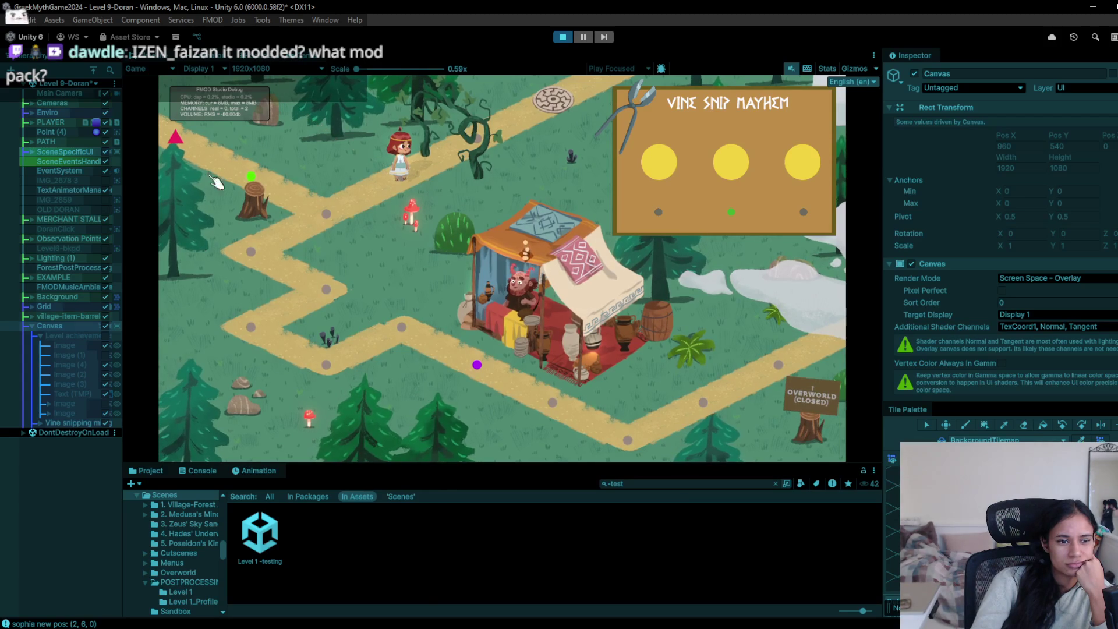
Step: Select the Vine snipping minigame panel and view it in the Scene view
{"action": "left_click", "coordinate": [69, 423]}
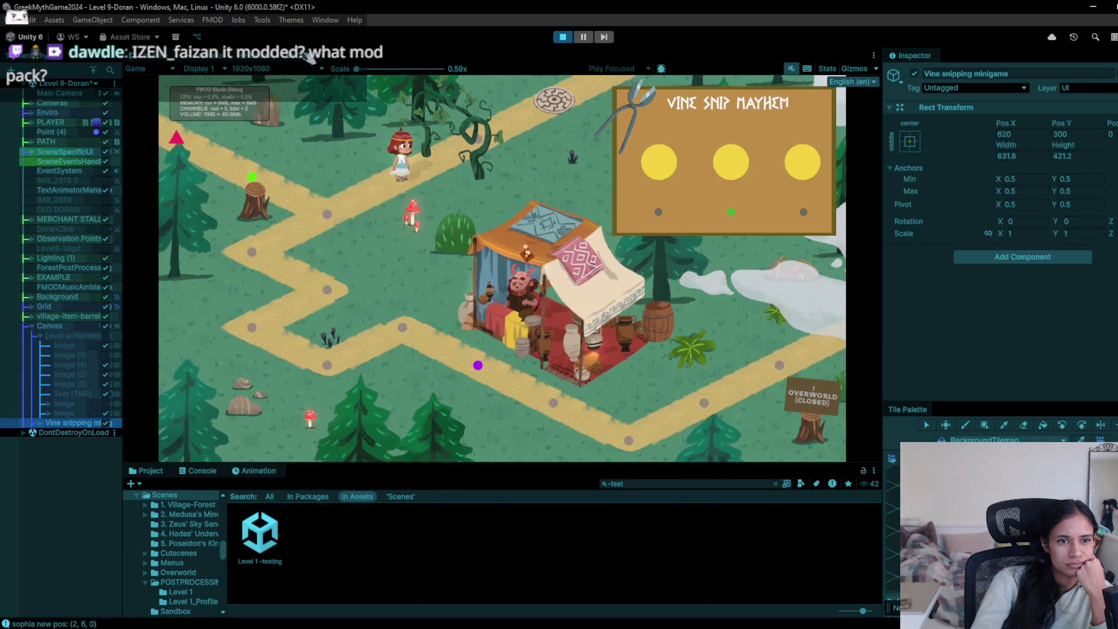
{"action": "left_click", "coordinate": [243, 56]}
{"action": "scroll", "coordinate": [636, 165], "scroll_direction": "down", "scroll_amount": 3}
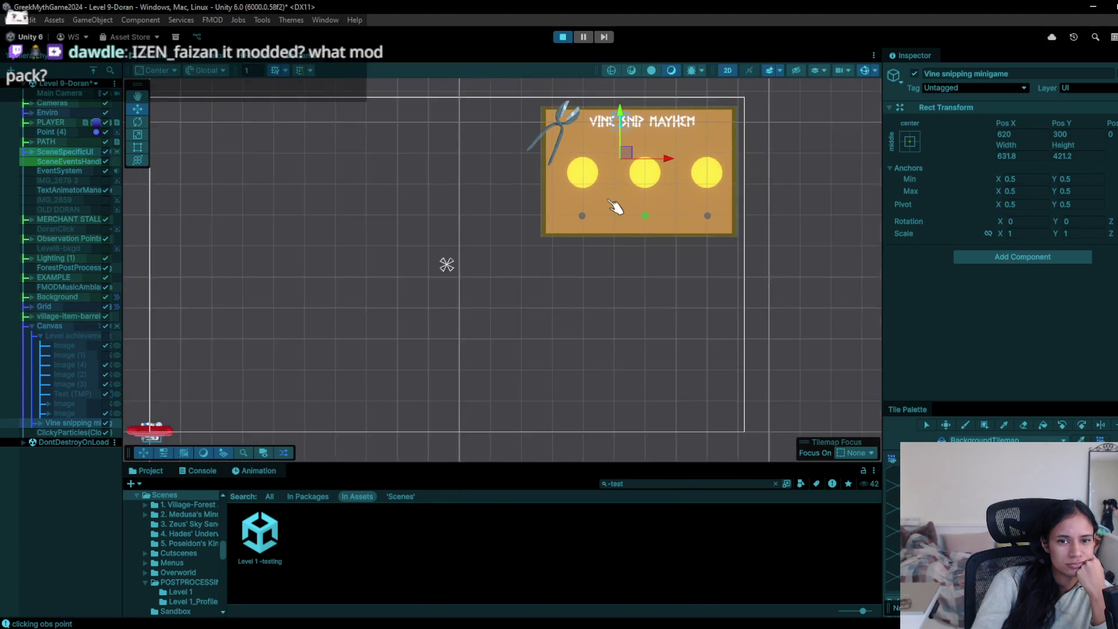
Step: Drag the minigame panel toward the screen centre, test it in-game, then stop play mode
{"action": "mouse_move", "coordinate": [617, 164]}
{"action": "left_mouse_down"}
{"action": "mouse_move", "coordinate": [512, 204]}
{"action": "mouse_move", "coordinate": [473, 238]}
{"action": "left_mouse_up"}
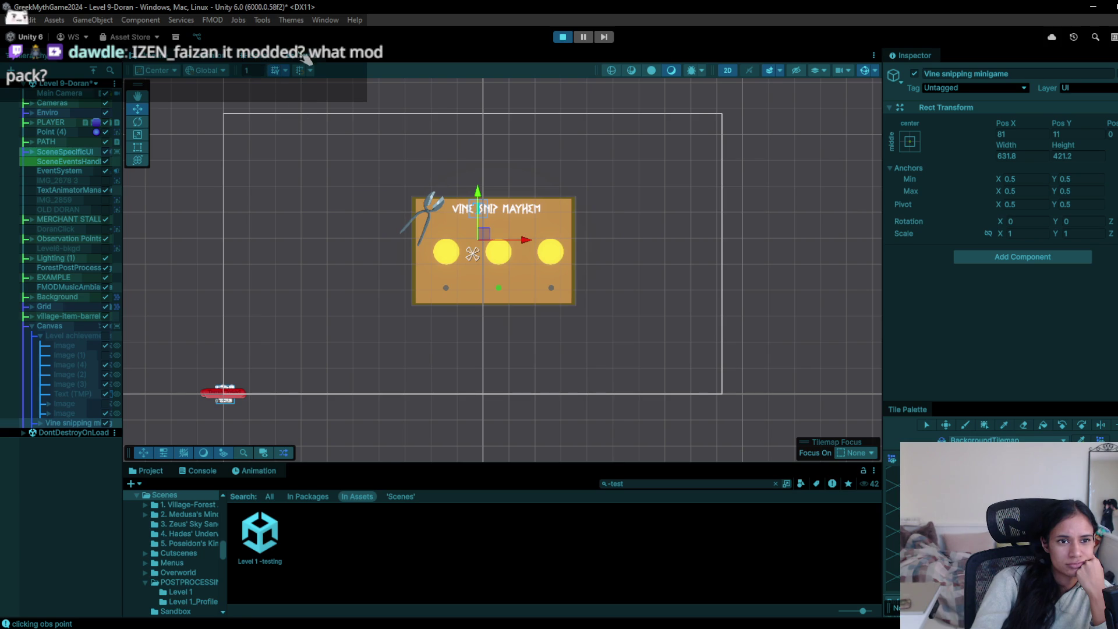
{"action": "left_click", "coordinate": [292, 56]}
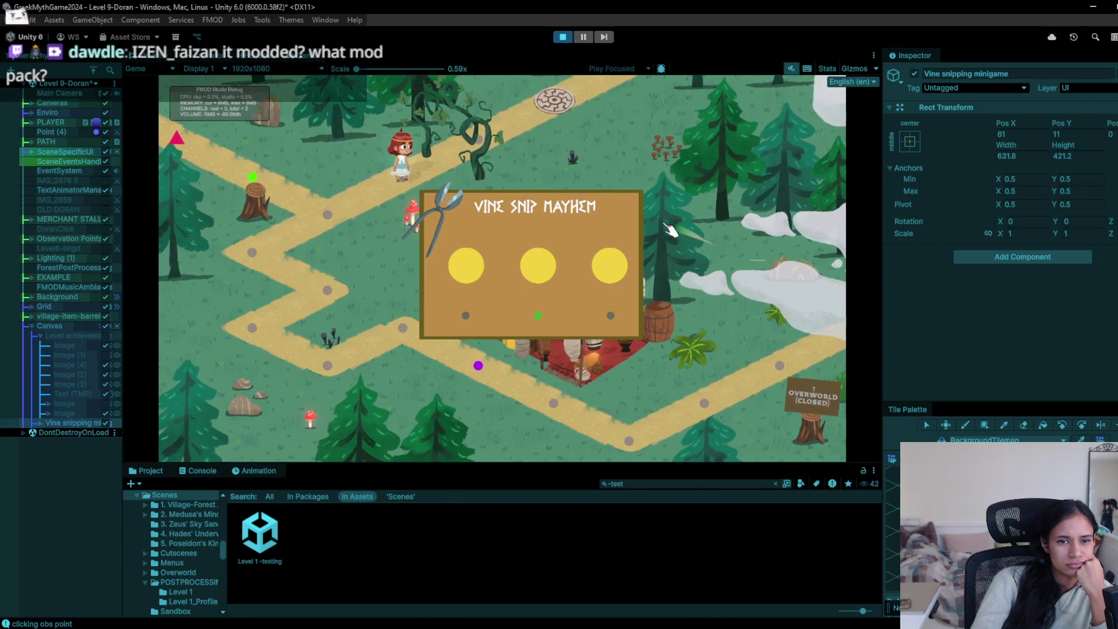
{"action": "left_click", "coordinate": [483, 140]}
{"action": "left_click", "coordinate": [414, 162]}
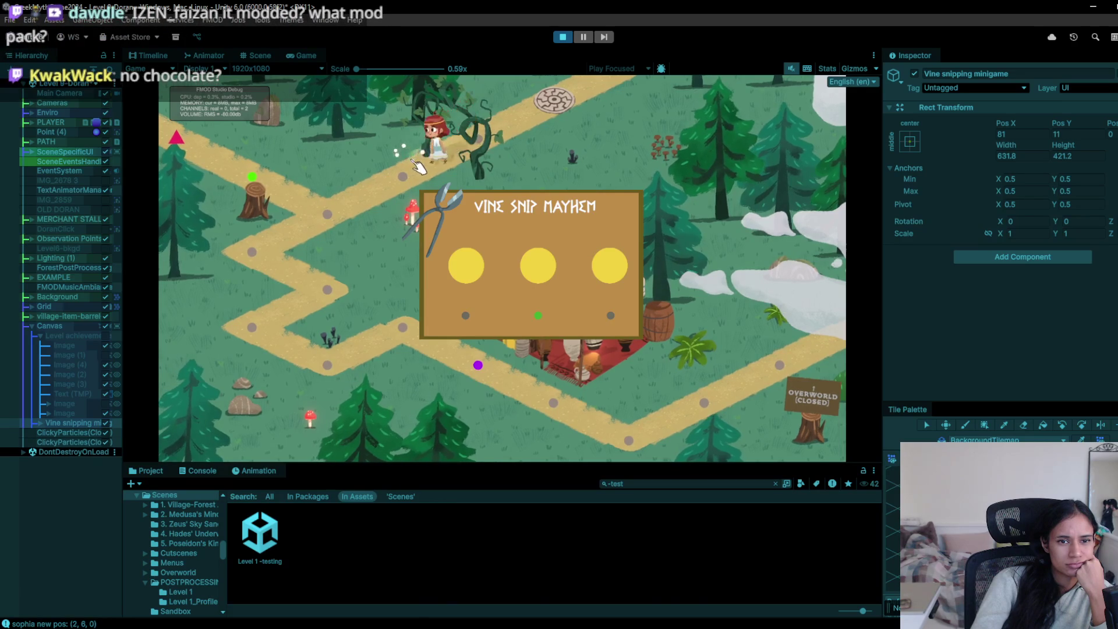
{"action": "left_click", "coordinate": [348, 184]}
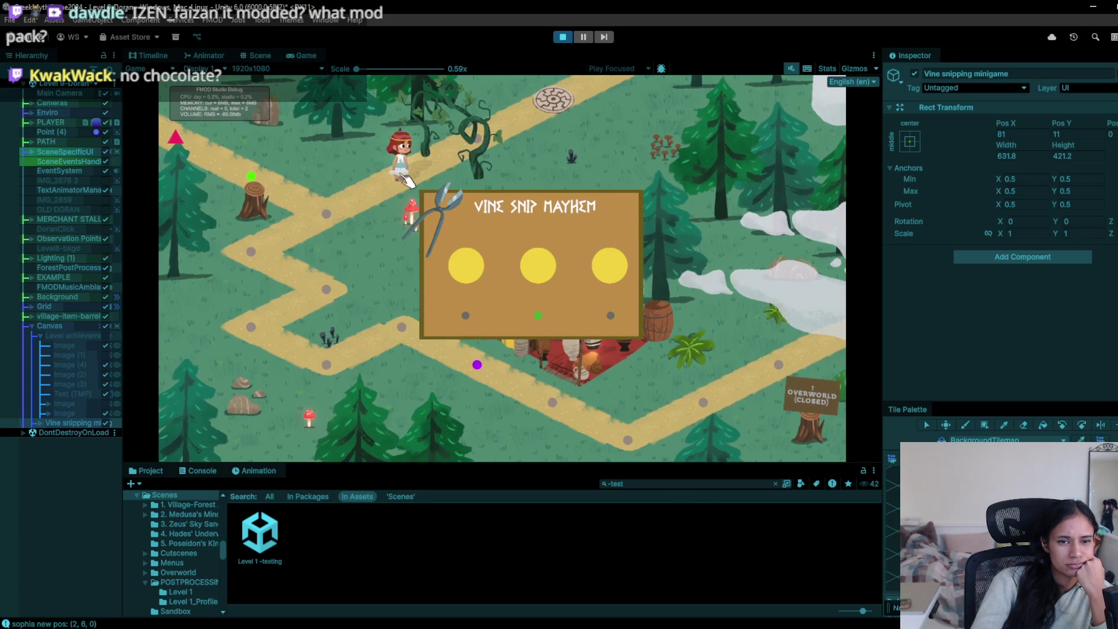
{"action": "left_click", "coordinate": [570, 37]}
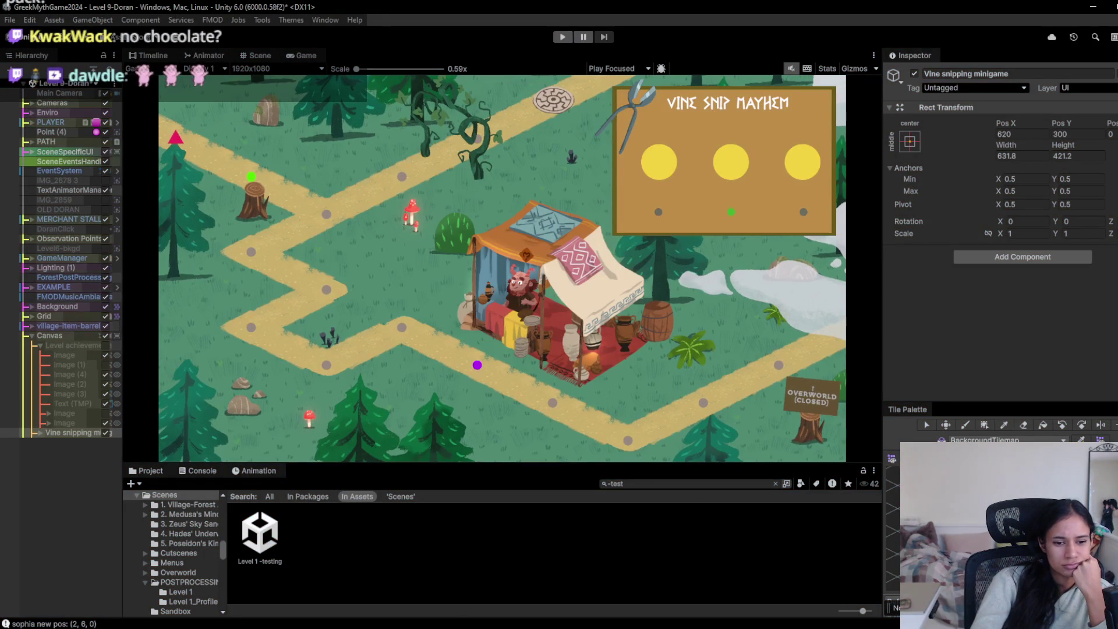
Step: Cancel the code editor installation from the not-enough-disk-space error dialog
{"action": "mouse_move", "coordinate": [309, 624]}
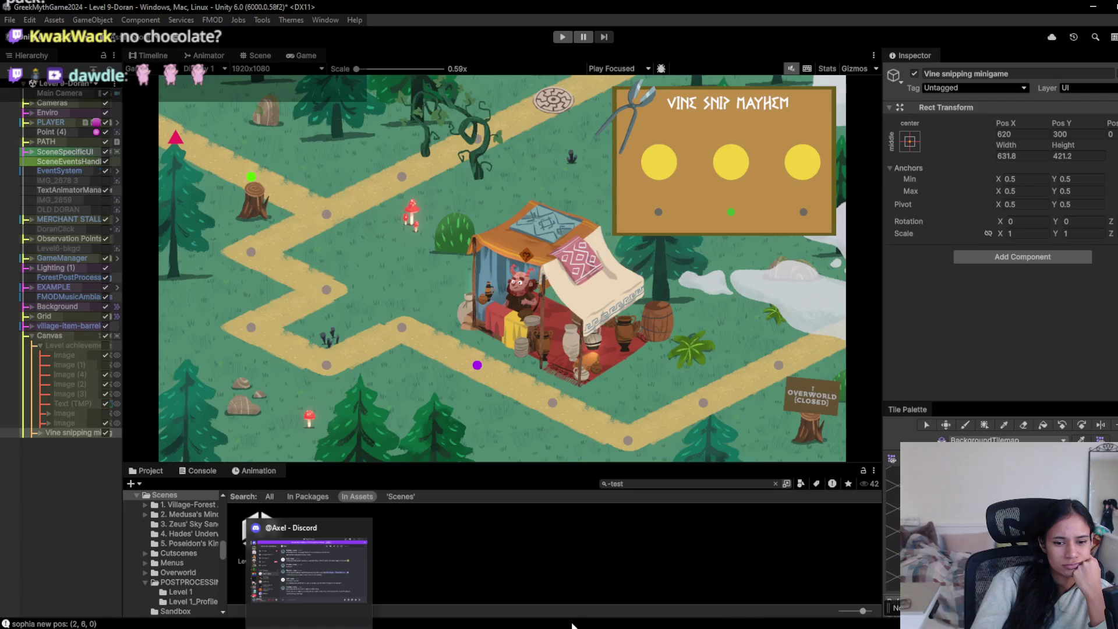
{"action": "left_click", "coordinate": [639, 623]}
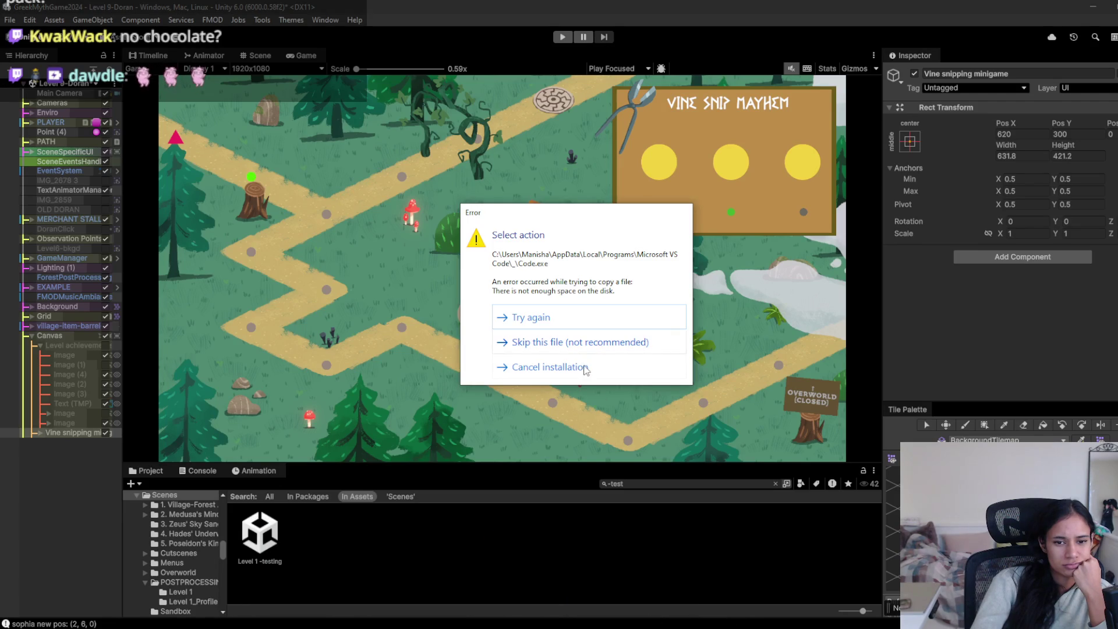
{"action": "left_click", "coordinate": [587, 367]}
{"action": "mouse_move", "coordinate": [222, 625]}
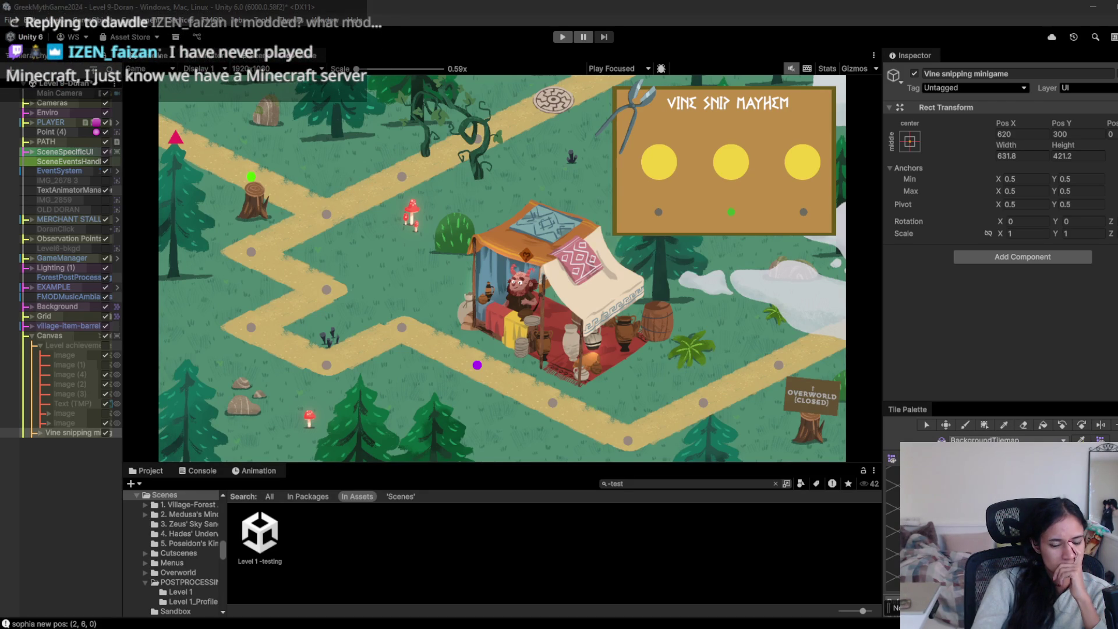
{"action": "mouse_move", "coordinate": [394, 606]}
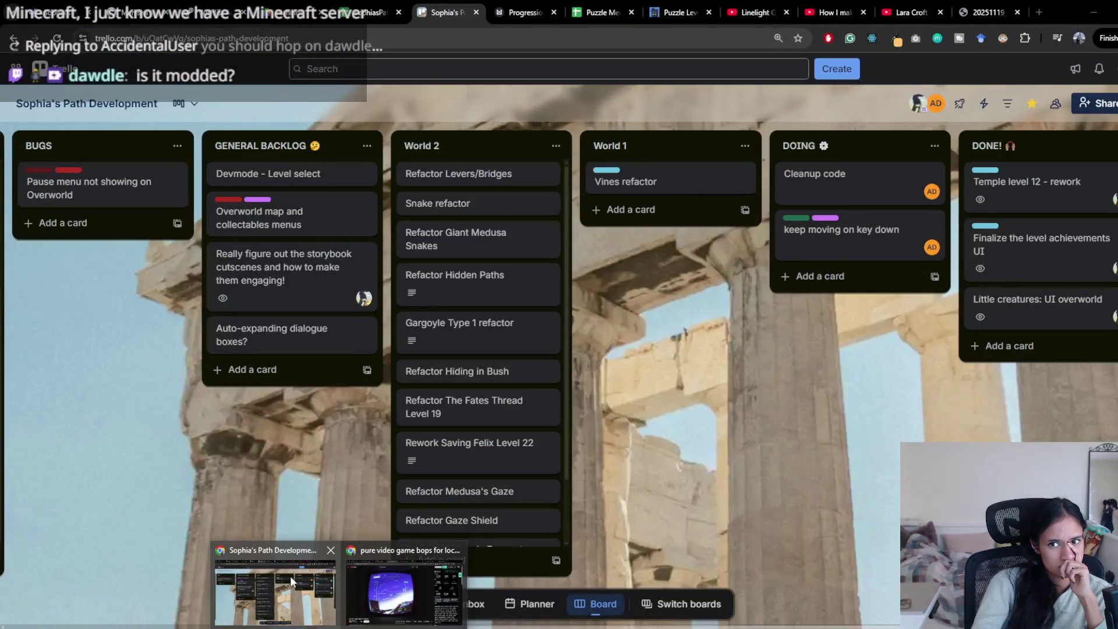
Step: View the hand-drawn three-seed minigame sketch enlarged in Chrome, then minimize the browser
{"action": "left_click", "coordinate": [289, 576]}
{"action": "left_click", "coordinate": [966, 7]}
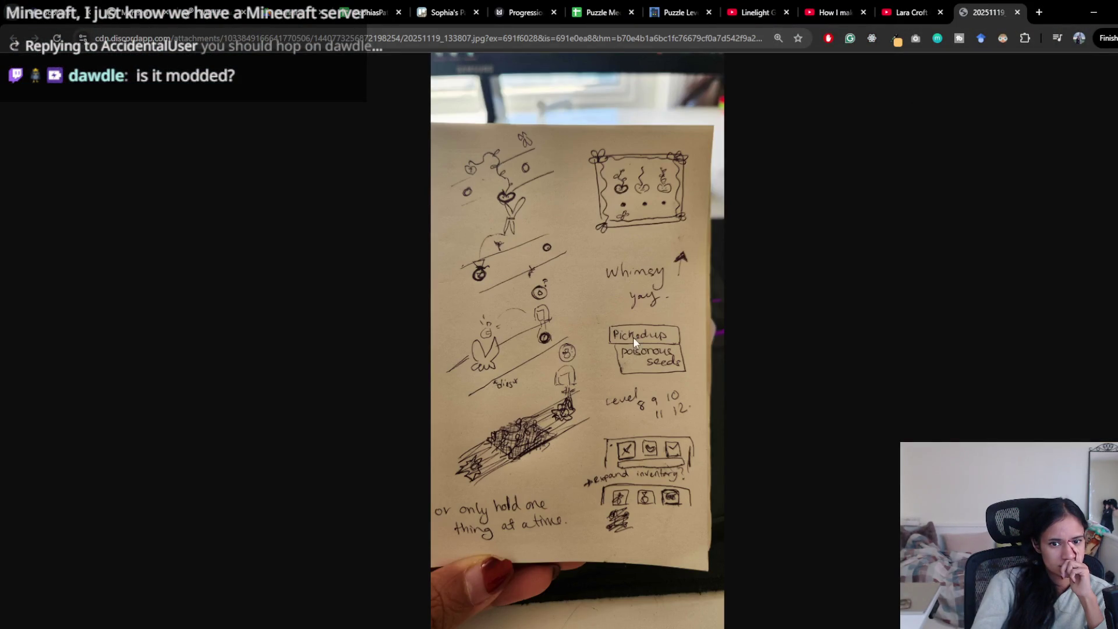
{"action": "left_click", "coordinate": [628, 144]}
{"action": "scroll", "coordinate": [777, 434], "scroll_direction": "down", "scroll_amount": 6}
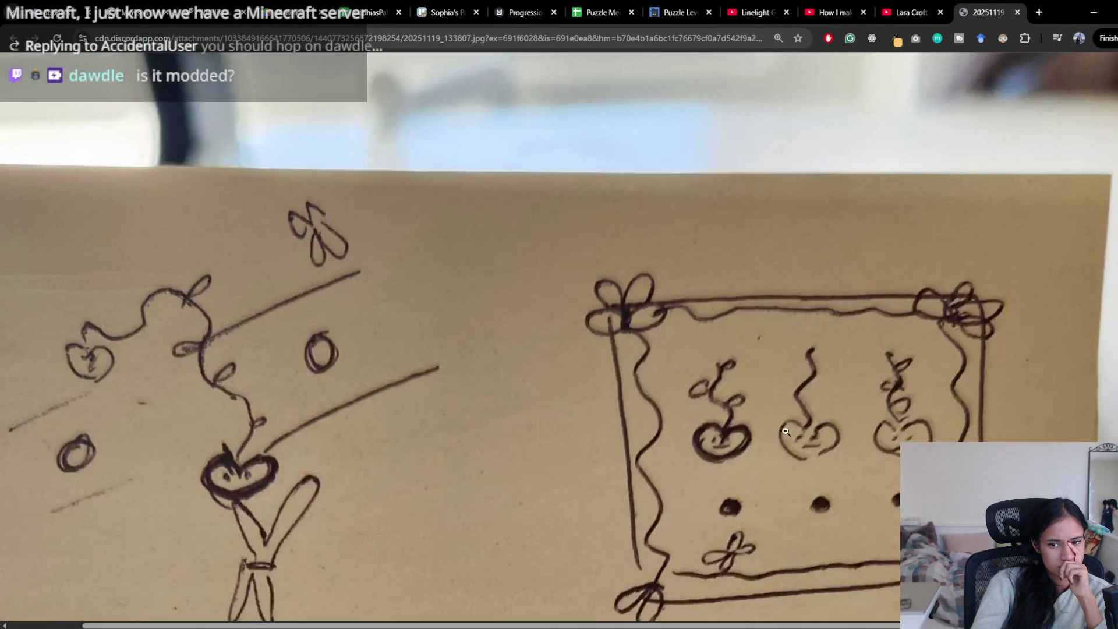
{"action": "scroll", "coordinate": [818, 406], "scroll_direction": "up", "scroll_amount": 1}
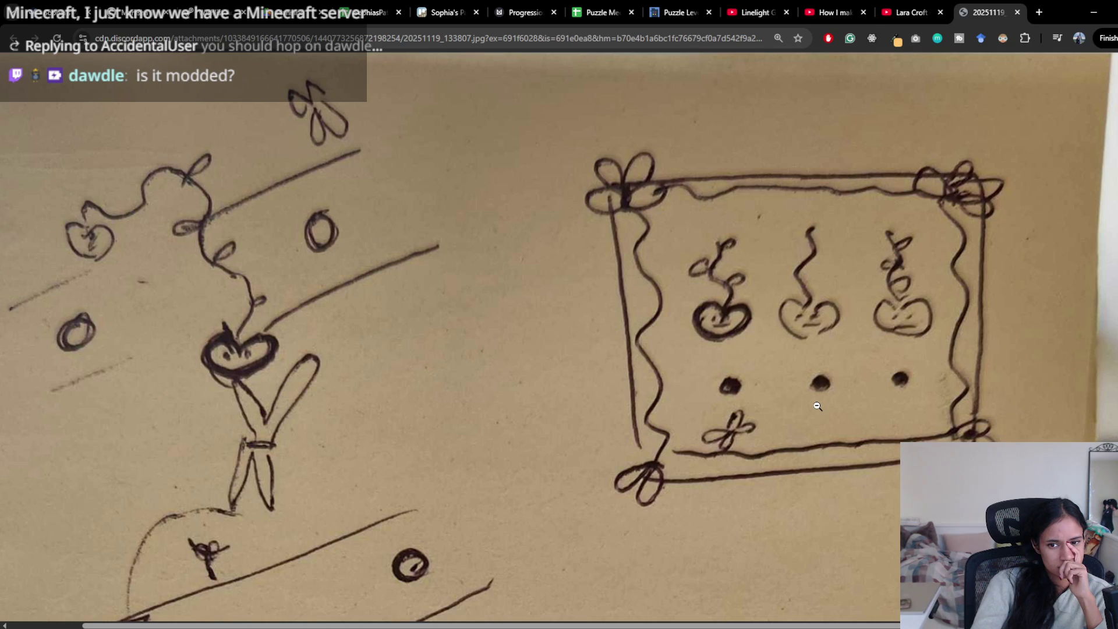
{"action": "left_click", "coordinate": [1089, 8]}
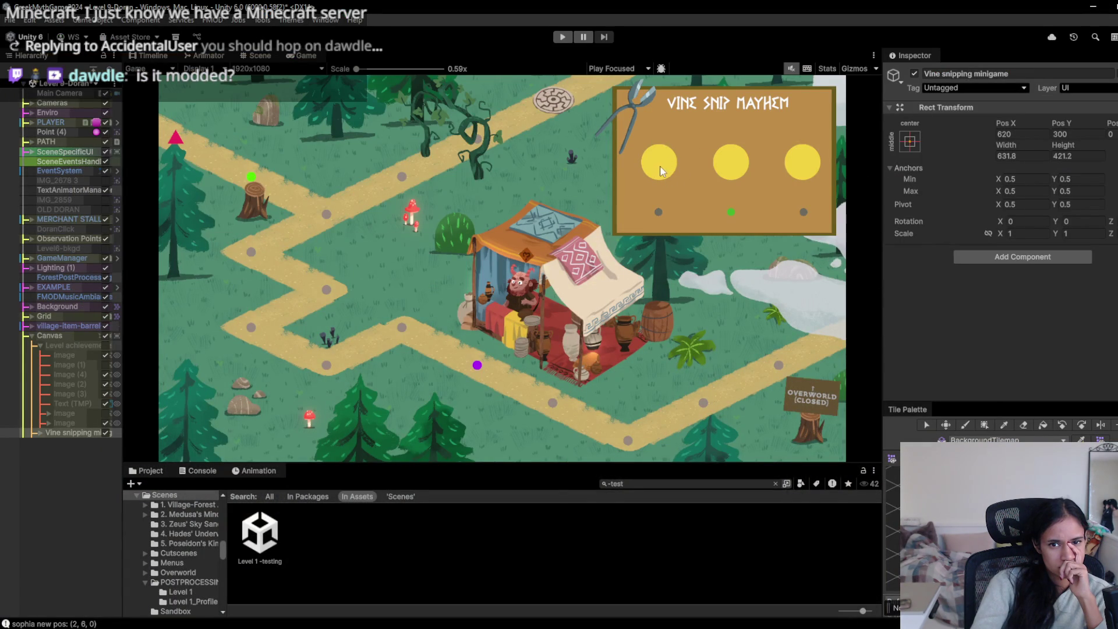
Step: Play-test Level 9-Doran again, walking the character along the path, then stop the game
{"action": "left_click", "coordinate": [563, 38]}
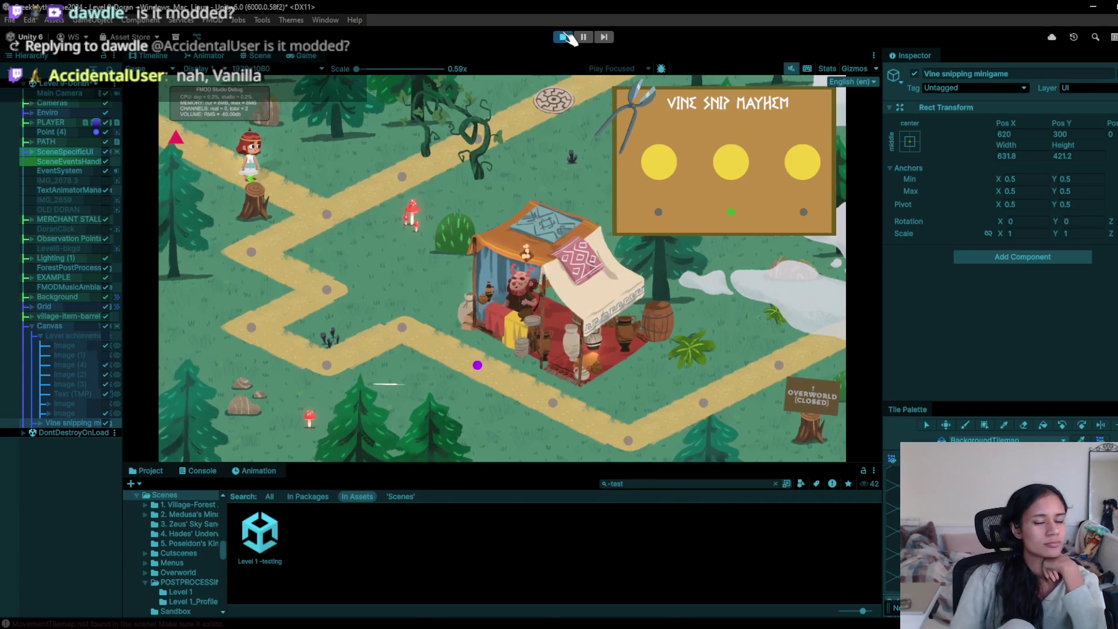
{"action": "left_click", "coordinate": [287, 211]}
{"action": "left_click", "coordinate": [353, 225]}
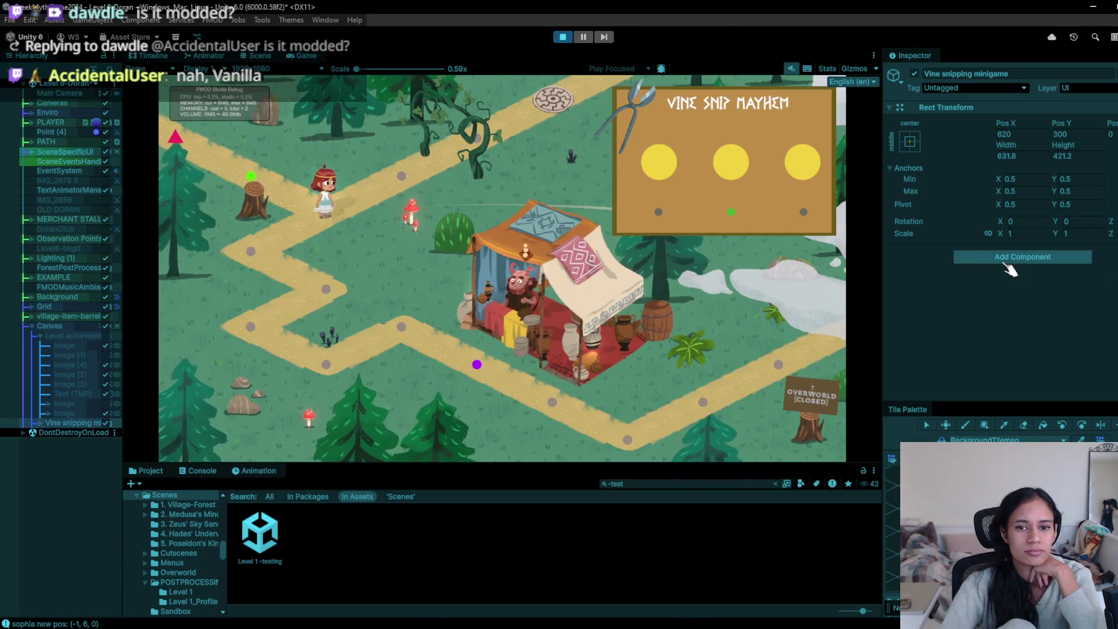
{"action": "left_click", "coordinate": [405, 179]}
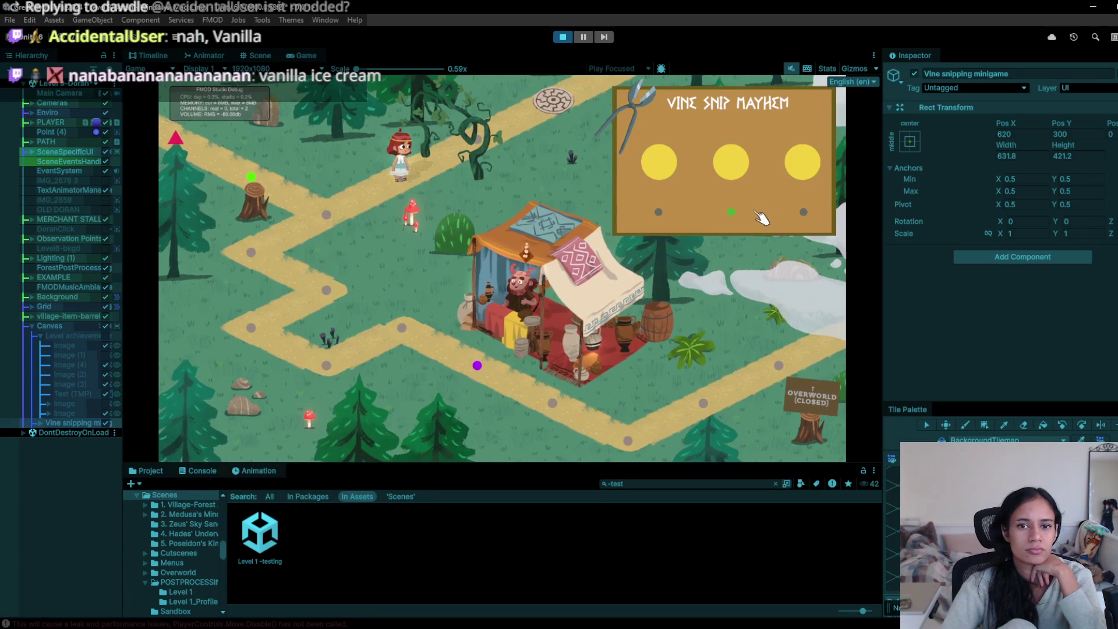
{"action": "left_click", "coordinate": [563, 39]}
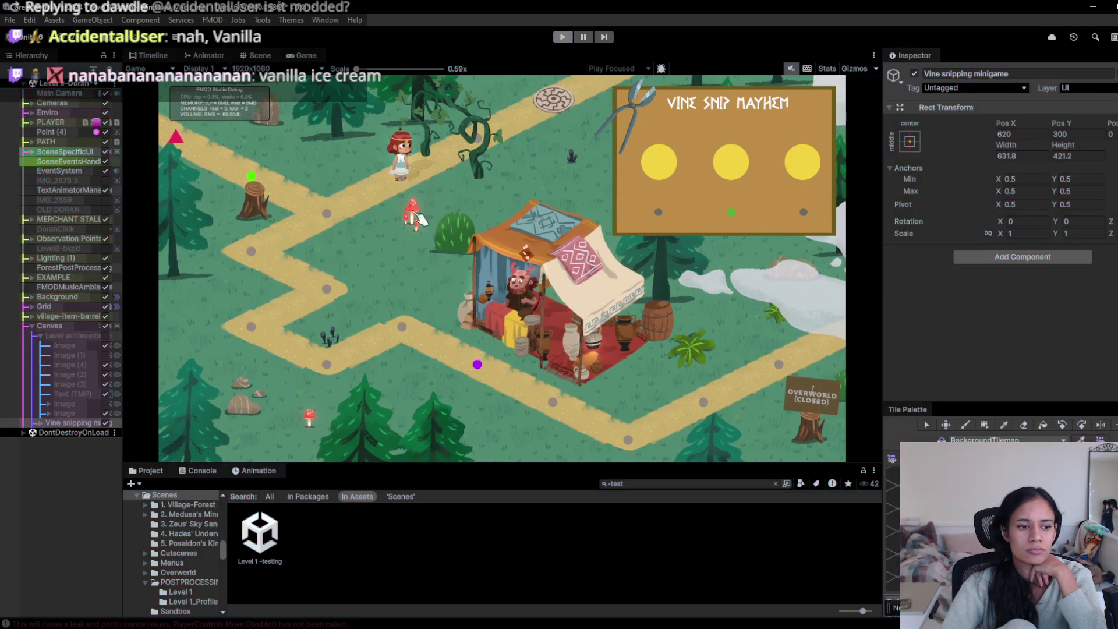
Step: Switch to the Level 10 scene, answering the unsaved-changes prompt
{"action": "left_click", "coordinate": [64, 83]}
{"action": "left_click", "coordinate": [48, 256]}
{"action": "left_click", "coordinate": [606, 351]}
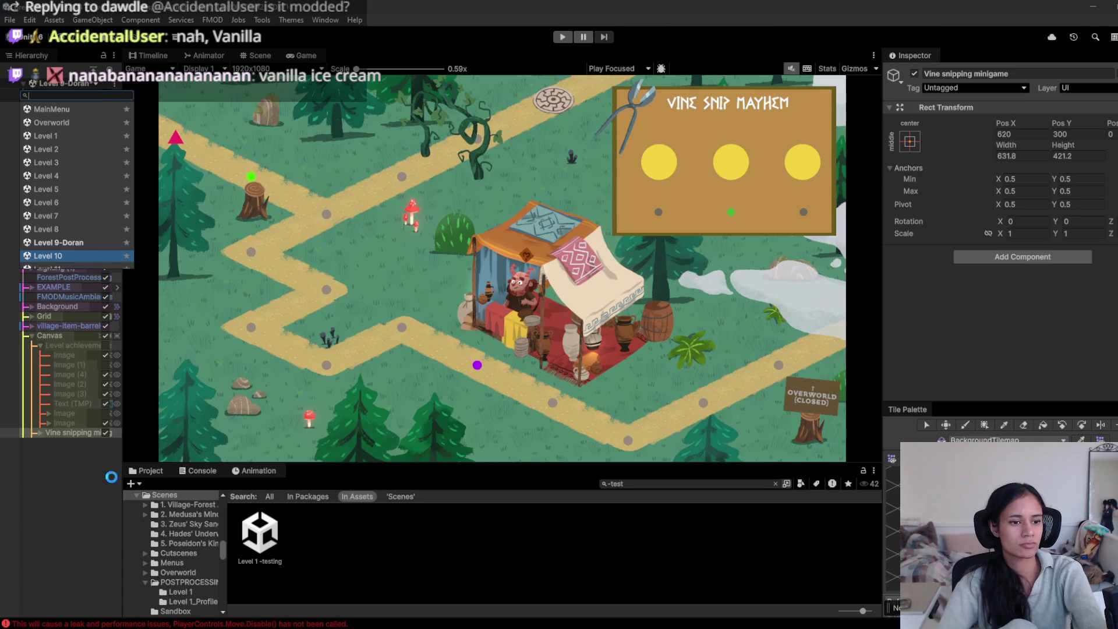
Step: Paste the copied Canvas into Level 10 and play-test, walking the character along the path
{"action": "key", "text": "ctrl+v"}
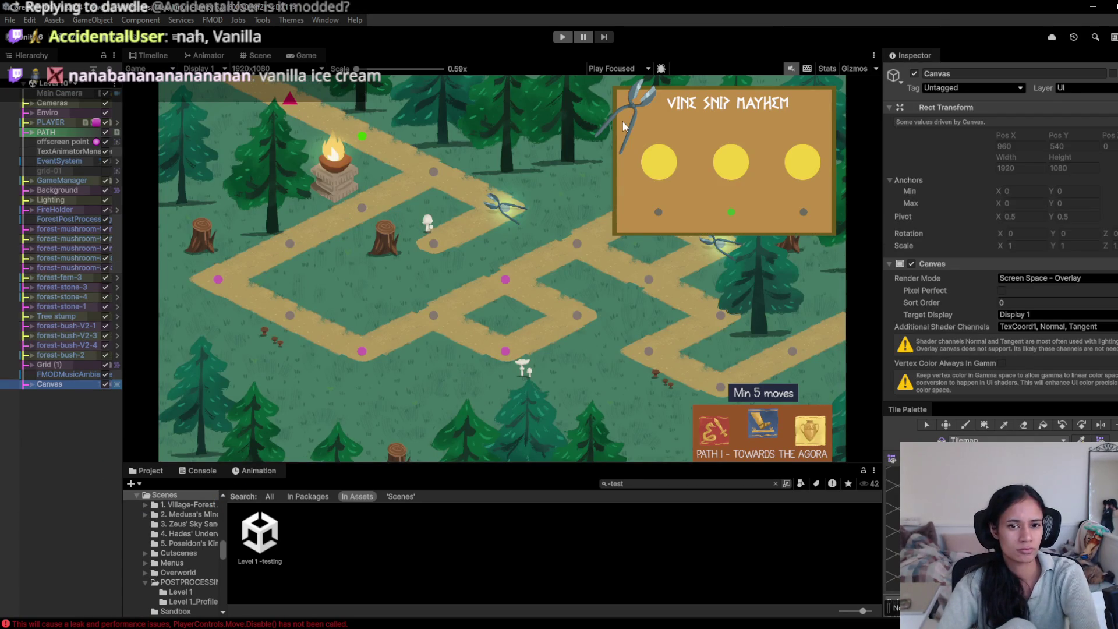
{"action": "left_click", "coordinate": [562, 36]}
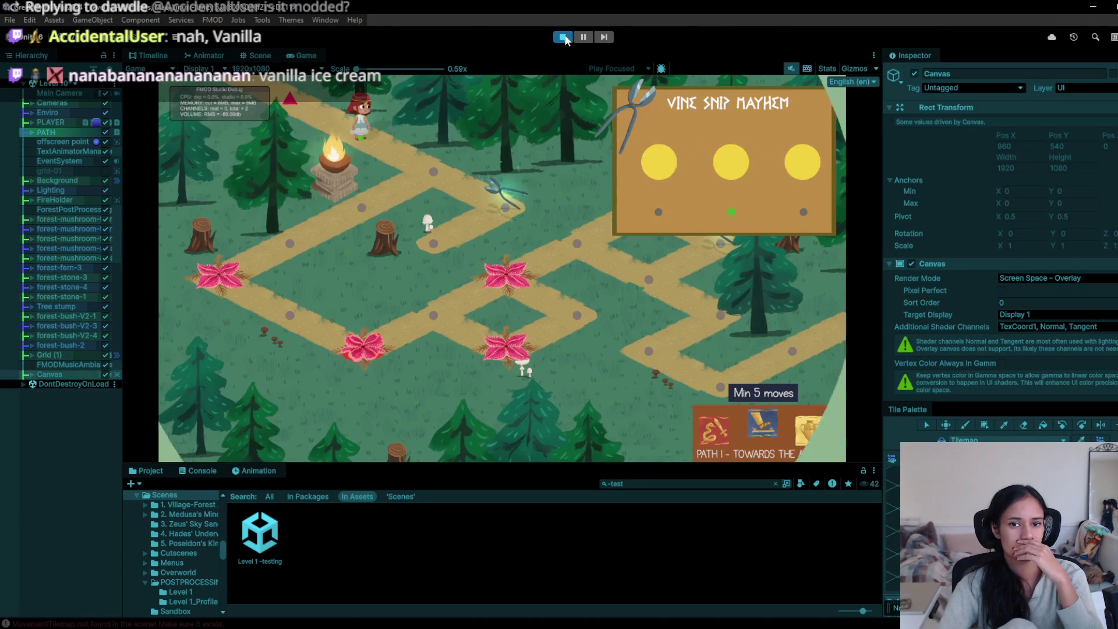
{"action": "left_click", "coordinate": [433, 171]}
{"action": "left_click", "coordinate": [362, 208]}
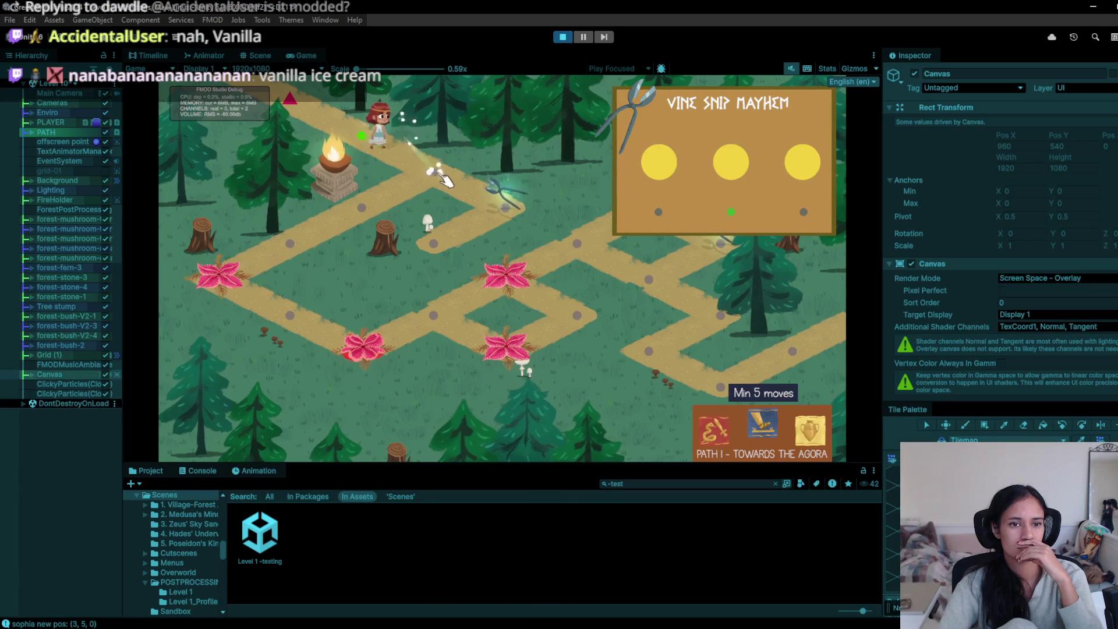
{"action": "left_click", "coordinate": [290, 244]}
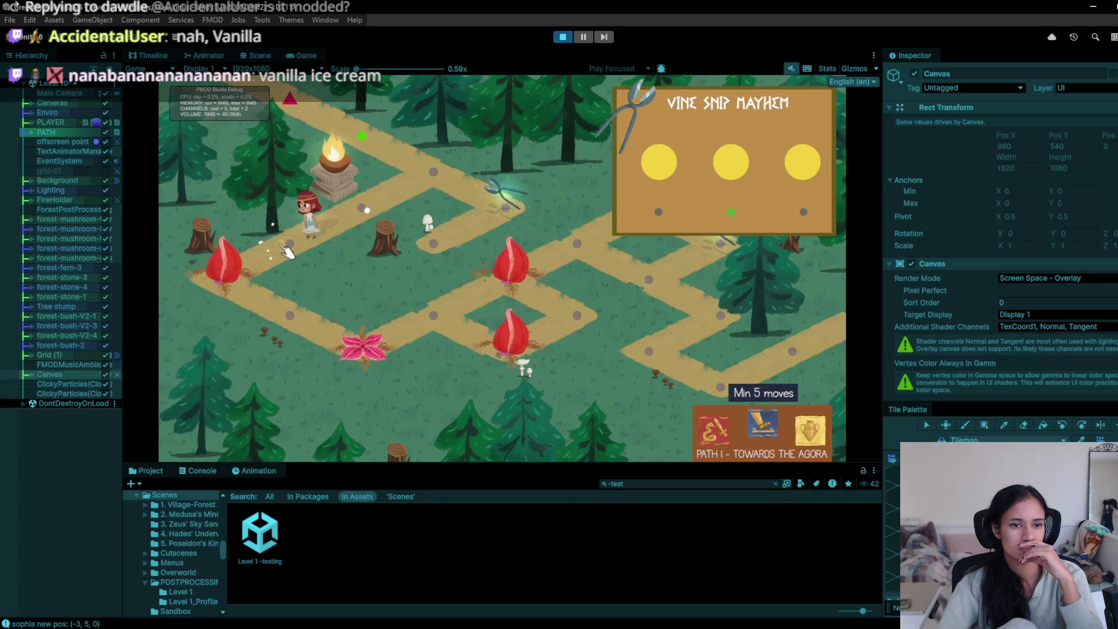
Step: Move the Vine snipping minigame panel near the canvas centre and hide Level achievement
{"action": "left_click", "coordinate": [260, 56]}
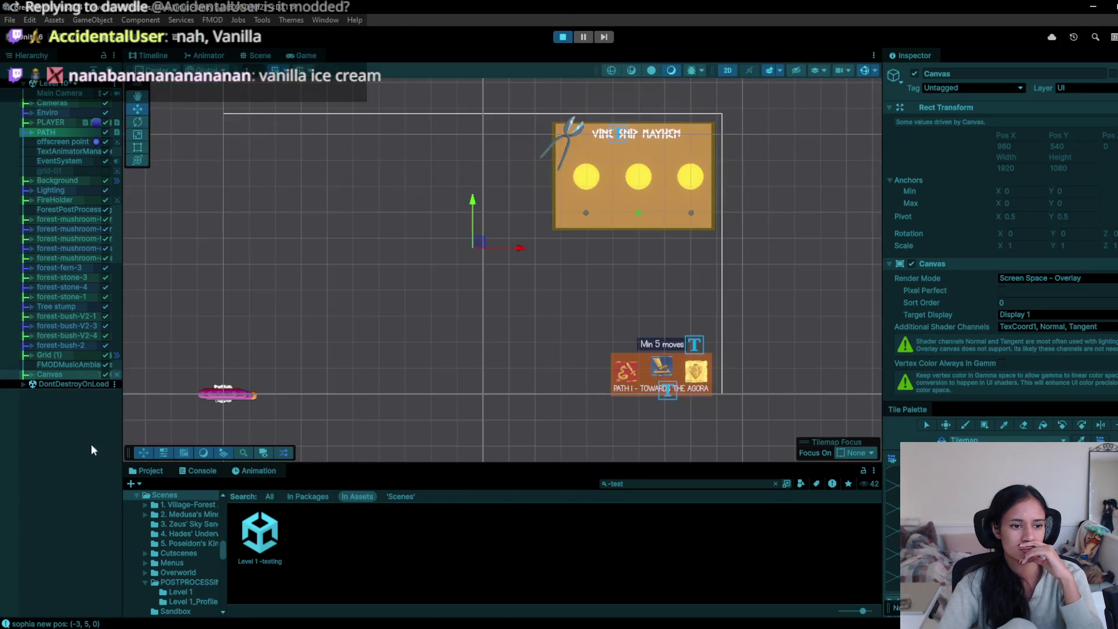
{"action": "left_click", "coordinate": [32, 374]}
{"action": "left_click", "coordinate": [64, 394]}
{"action": "mouse_move", "coordinate": [626, 163]}
{"action": "left_mouse_down"}
{"action": "mouse_move", "coordinate": [454, 246]}
{"action": "mouse_move", "coordinate": [479, 234]}
{"action": "left_mouse_up"}
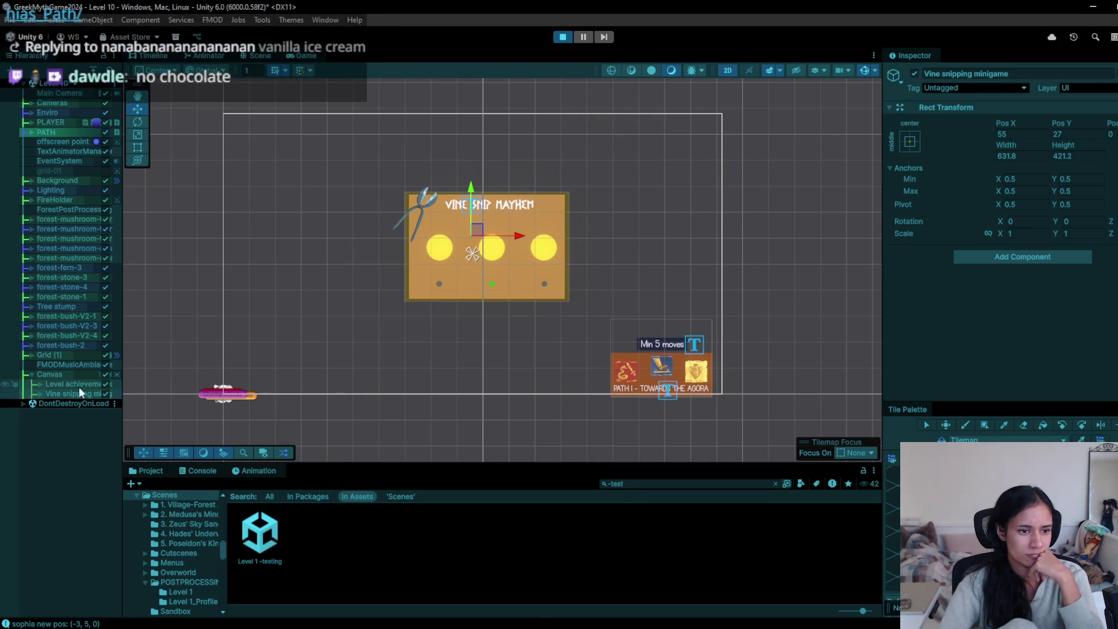
{"action": "left_click", "coordinate": [106, 384]}
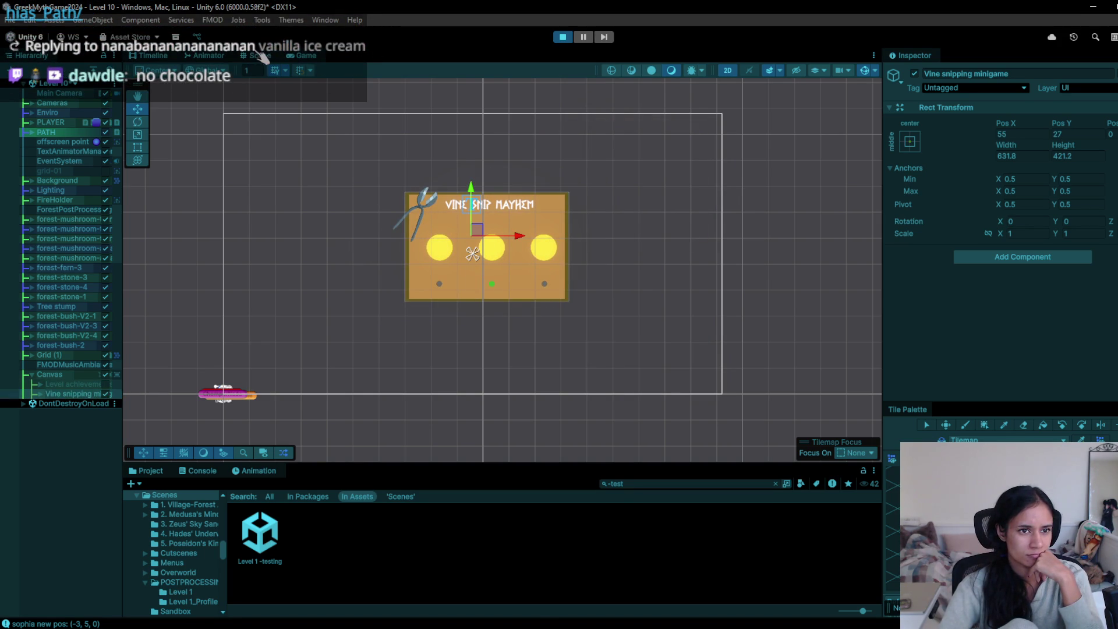
{"action": "left_click", "coordinate": [314, 56]}
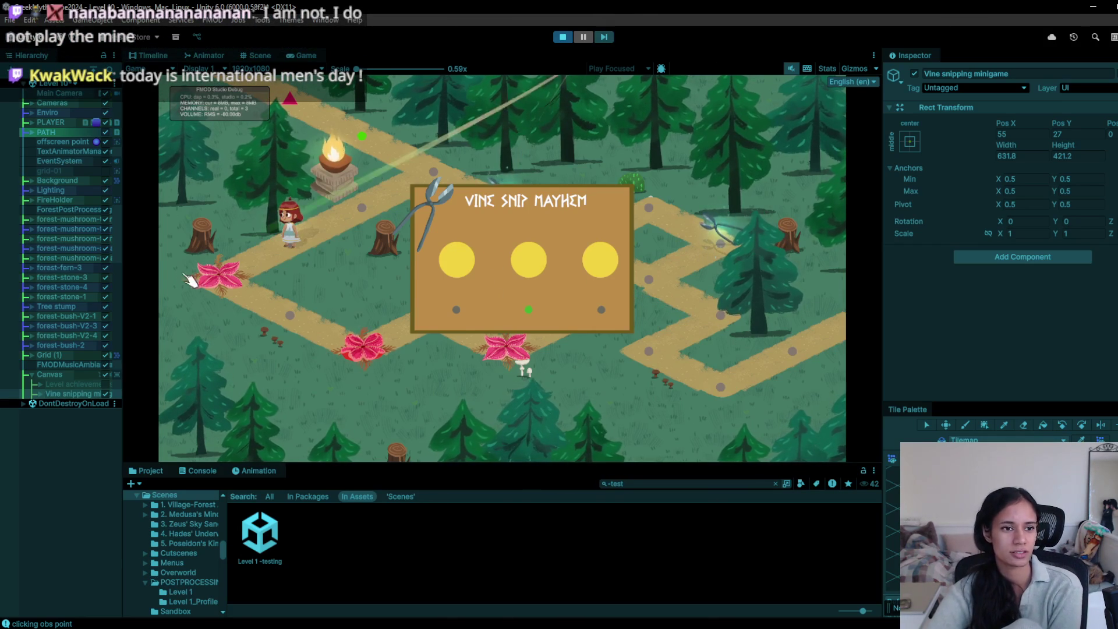
Step: Toggle the Vine Snip Mayhem panel on and off while walking the level, then stop play
{"action": "left_click", "coordinate": [105, 394]}
{"action": "left_click", "coordinate": [106, 394]}
{"action": "left_click", "coordinate": [105, 394]}
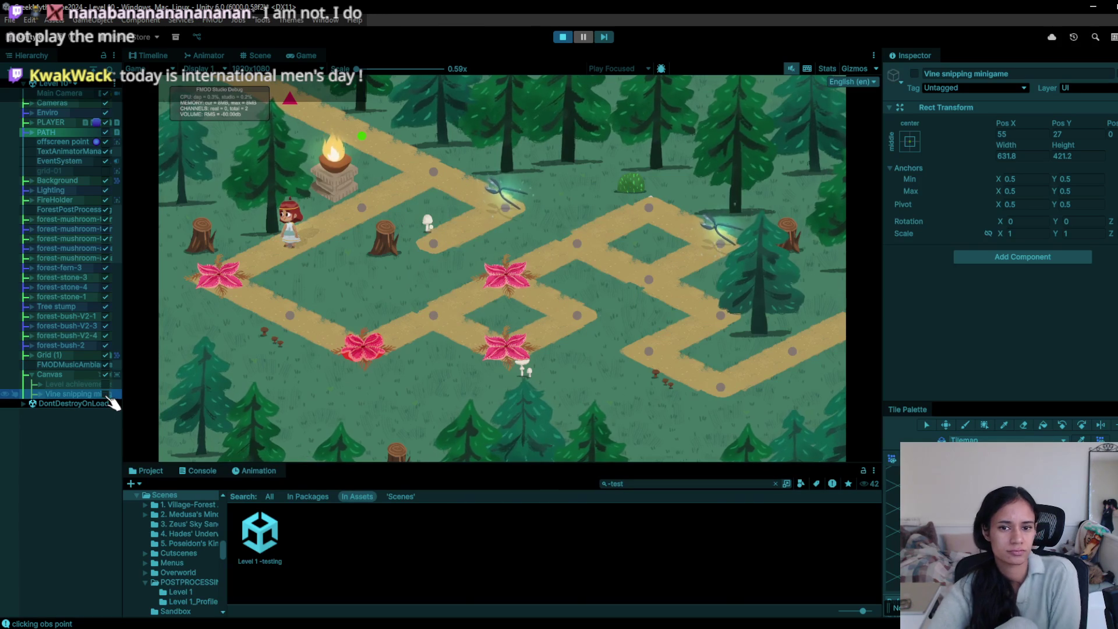
{"action": "left_click", "coordinate": [374, 208]}
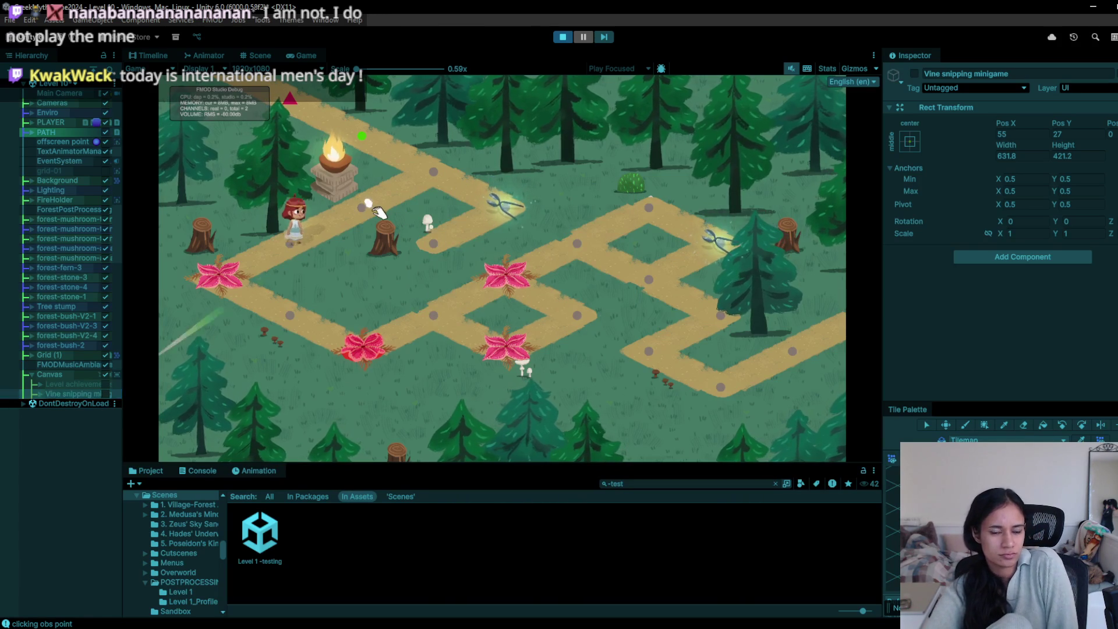
{"action": "left_click", "coordinate": [294, 247]}
{"action": "left_click", "coordinate": [106, 394]}
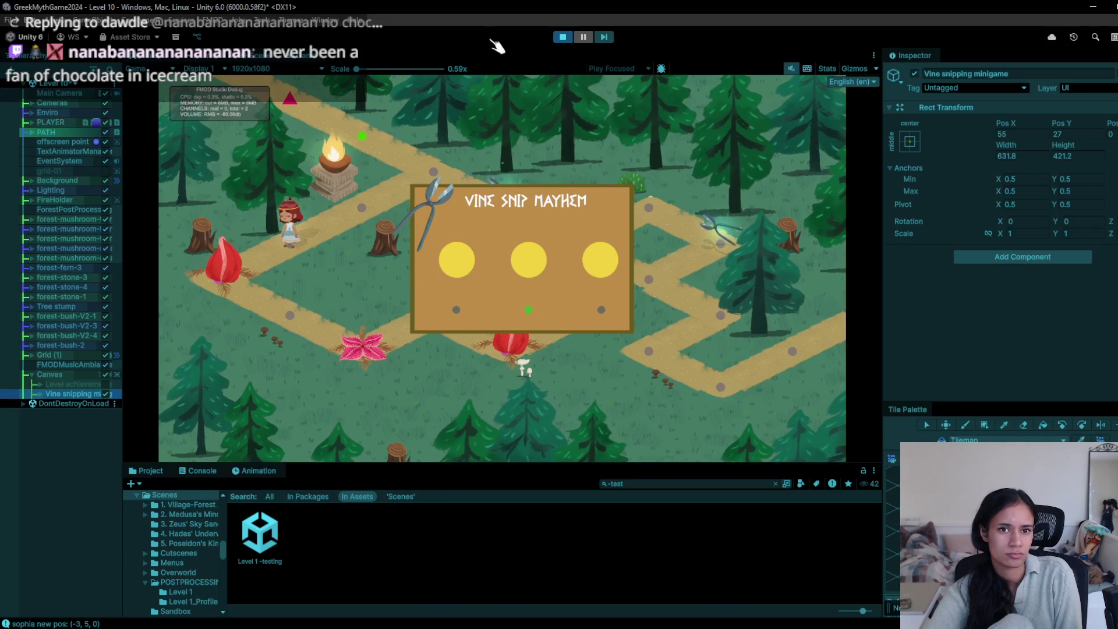
{"action": "left_click", "coordinate": [563, 36]}
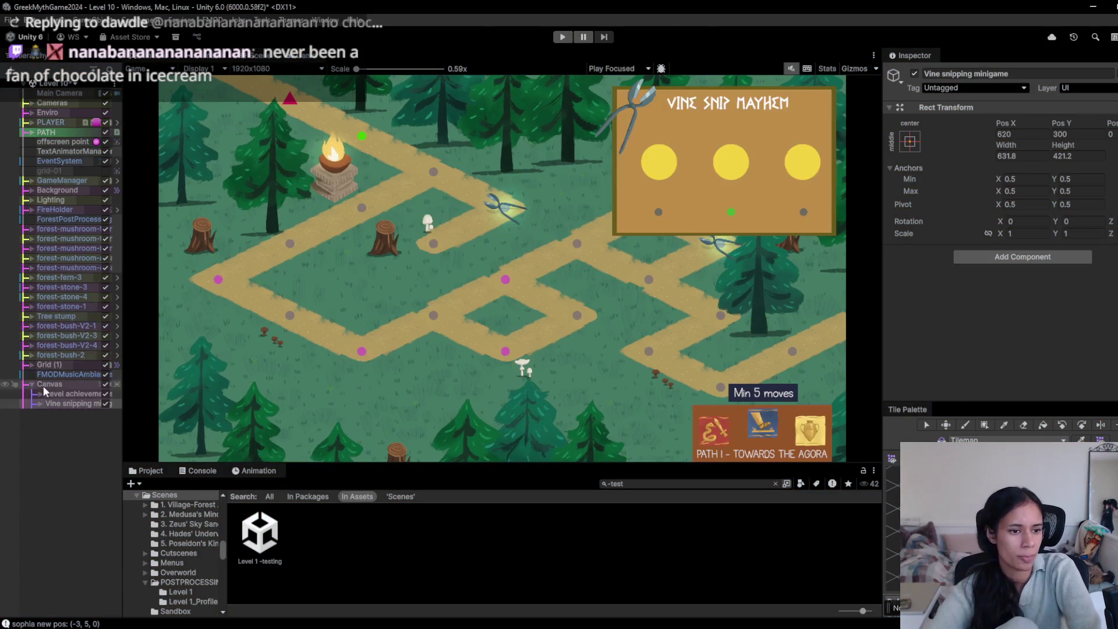
Step: Move the Vine snipping minigame panel down and left toward the centre
{"action": "left_click", "coordinate": [39, 403]}
{"action": "left_click", "coordinate": [68, 413]}
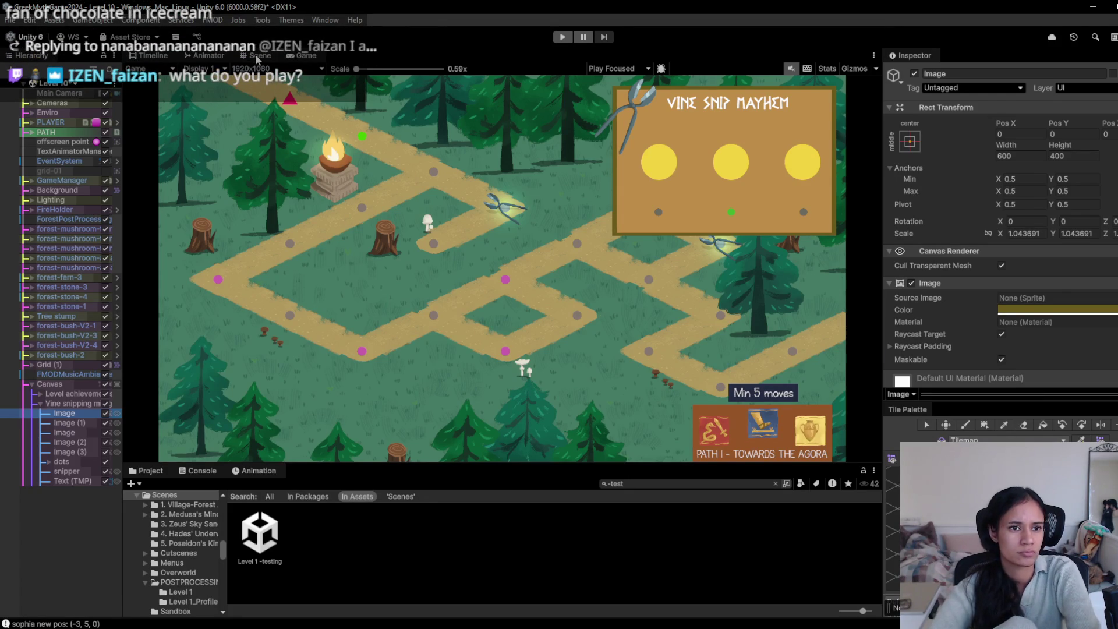
{"action": "left_click", "coordinate": [258, 56]}
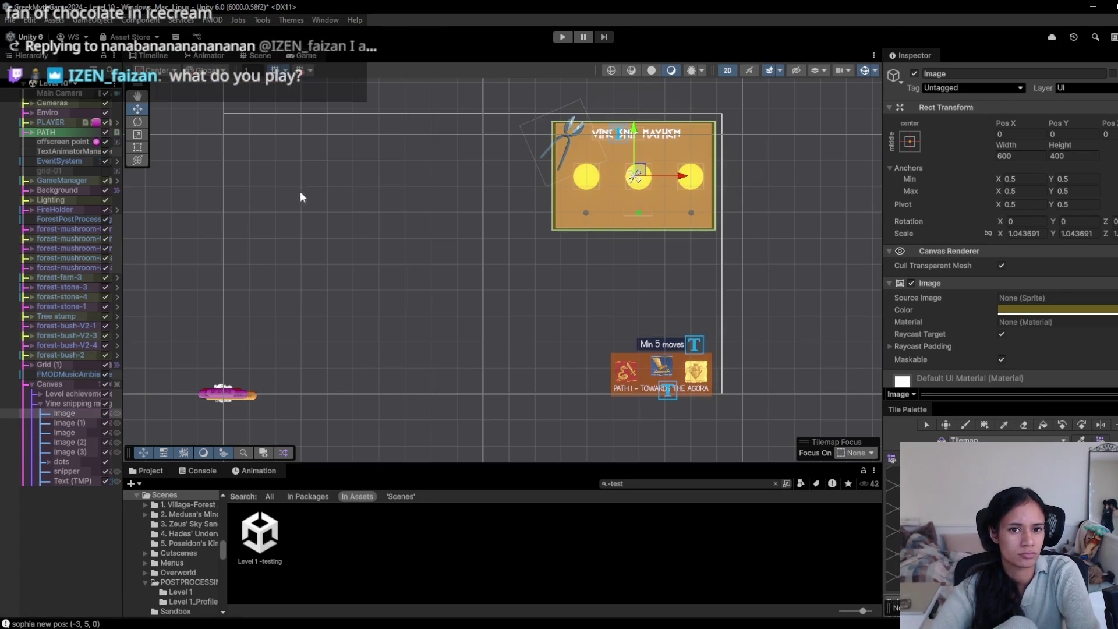
{"action": "left_click", "coordinate": [82, 401]}
{"action": "mouse_move", "coordinate": [611, 156]}
{"action": "left_mouse_down"}
{"action": "mouse_move", "coordinate": [517, 238]}
{"action": "mouse_move", "coordinate": [482, 235]}
{"action": "left_mouse_up"}
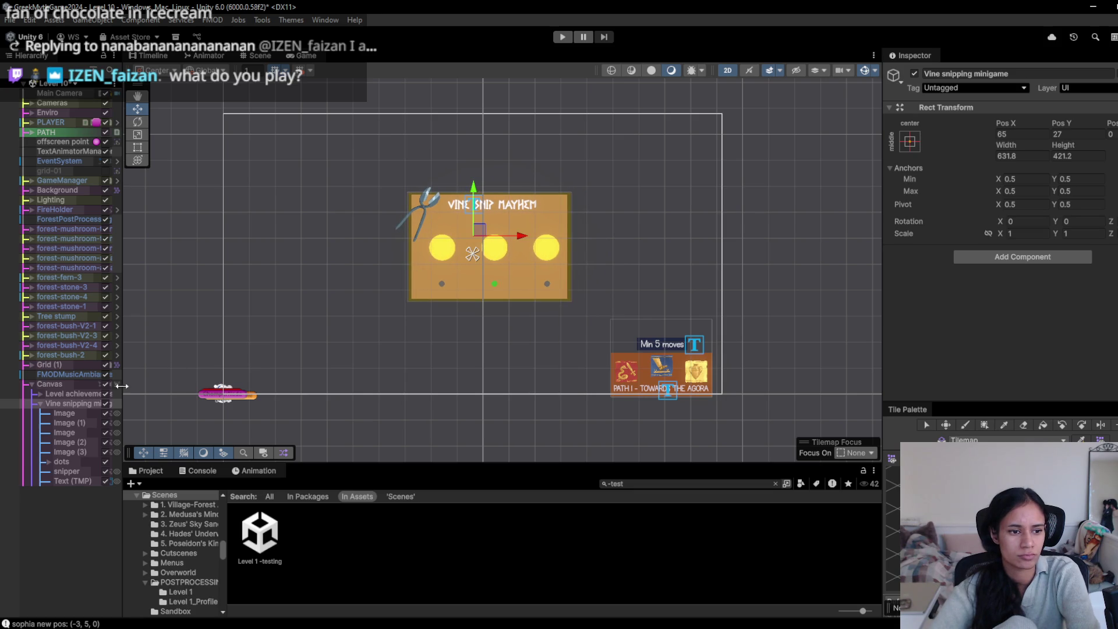
Step: Duplicate the Image as a full-screen overlay scaled to 3.48, coloured black with low alpha
{"action": "left_click", "coordinate": [79, 414]}
{"action": "key", "text": "ctrl+d"}
{"action": "key", "text": "r"}
{"action": "mouse_move", "coordinate": [495, 247]}
{"action": "left_mouse_down"}
{"action": "mouse_move", "coordinate": [606, 170]}
{"action": "mouse_move", "coordinate": [579, 179]}
{"action": "mouse_move", "coordinate": [588, 176]}
{"action": "left_mouse_up"}
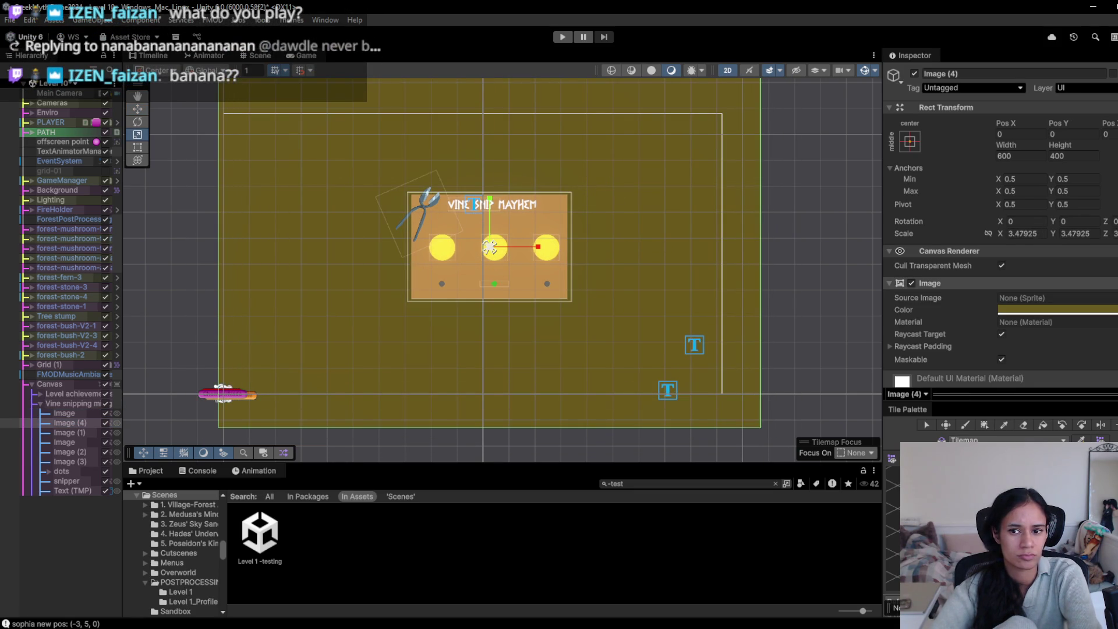
{"action": "left_click", "coordinate": [1048, 309]}
{"action": "left_click", "coordinate": [1055, 438]}
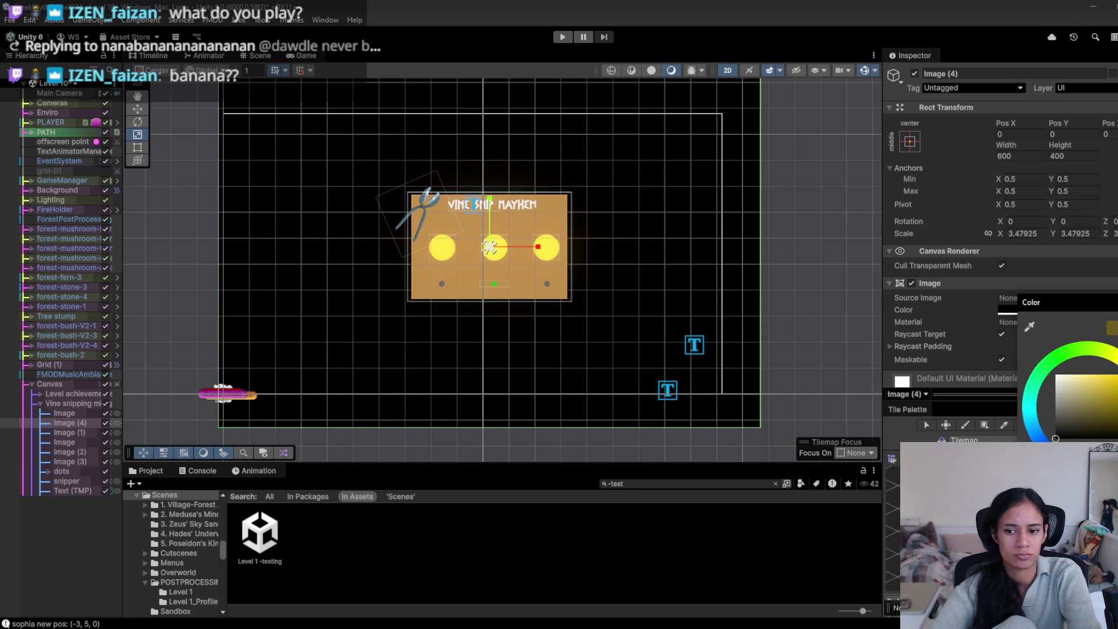
{"action": "left_click", "coordinate": [1048, 524]}
{"action": "left_click_drag", "start_coordinate": [1049, 524], "coordinate": [1037, 524]}
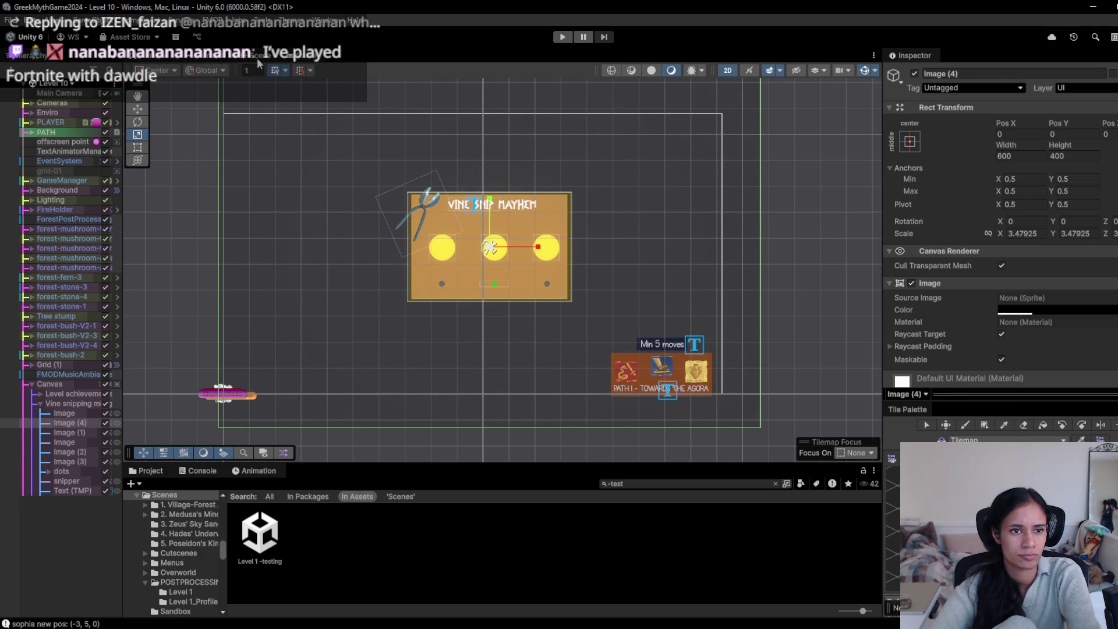
{"action": "left_click", "coordinate": [295, 54]}
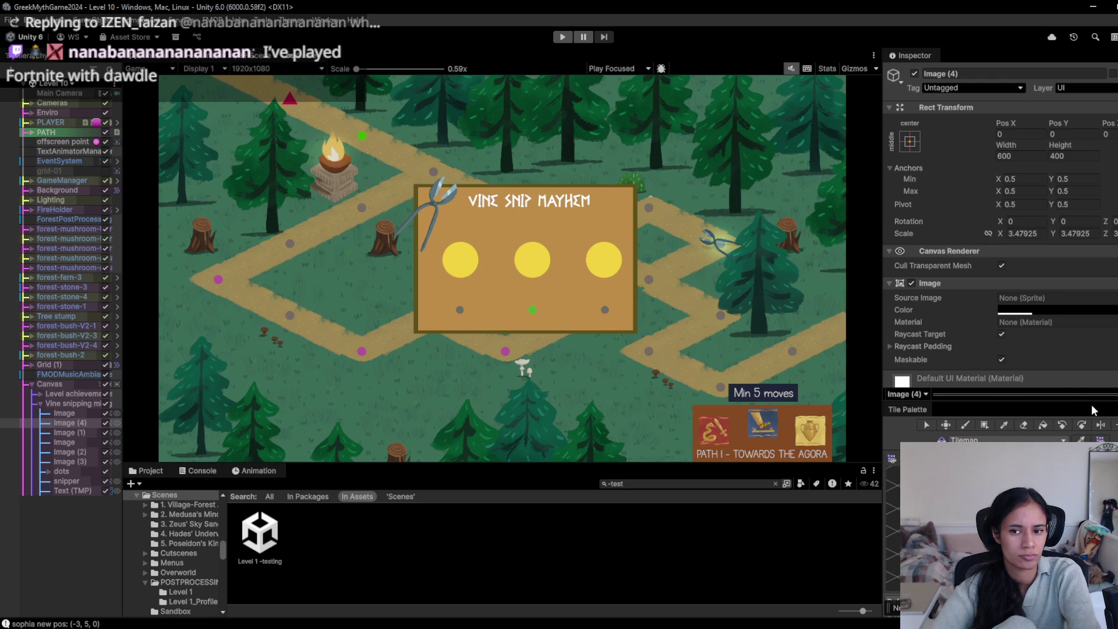
Step: Toggle the Vine snipping minigame's visibility to compare, and check the overlay's colour settings
{"action": "left_click", "coordinate": [106, 404]}
{"action": "left_click", "coordinate": [106, 403]}
{"action": "left_click", "coordinate": [106, 404]}
{"action": "left_click", "coordinate": [106, 404]}
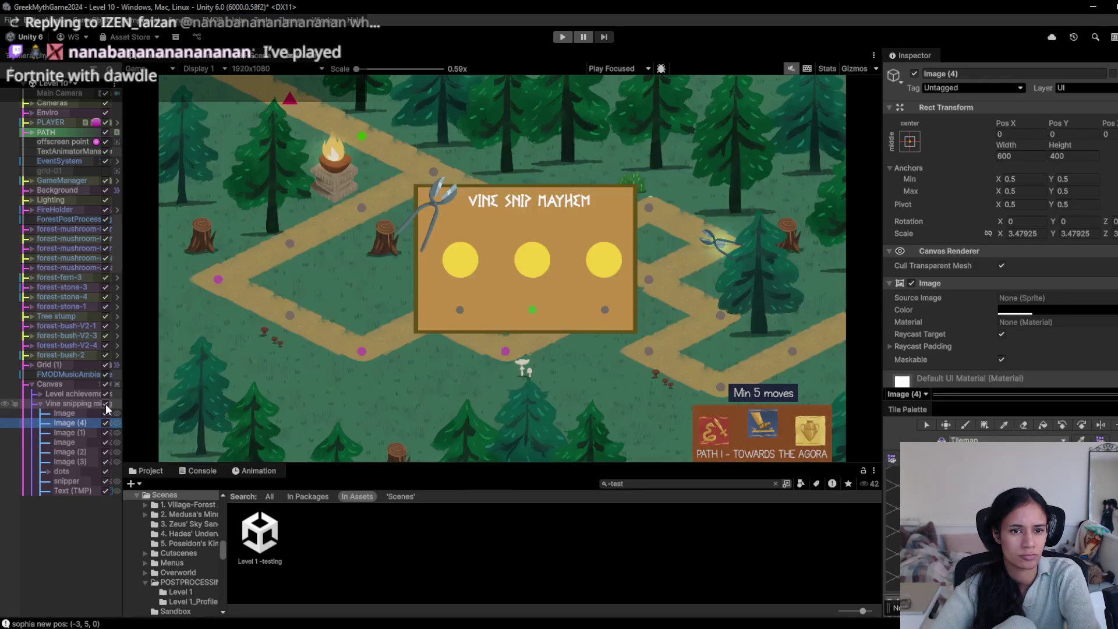
{"action": "left_click", "coordinate": [1071, 311]}
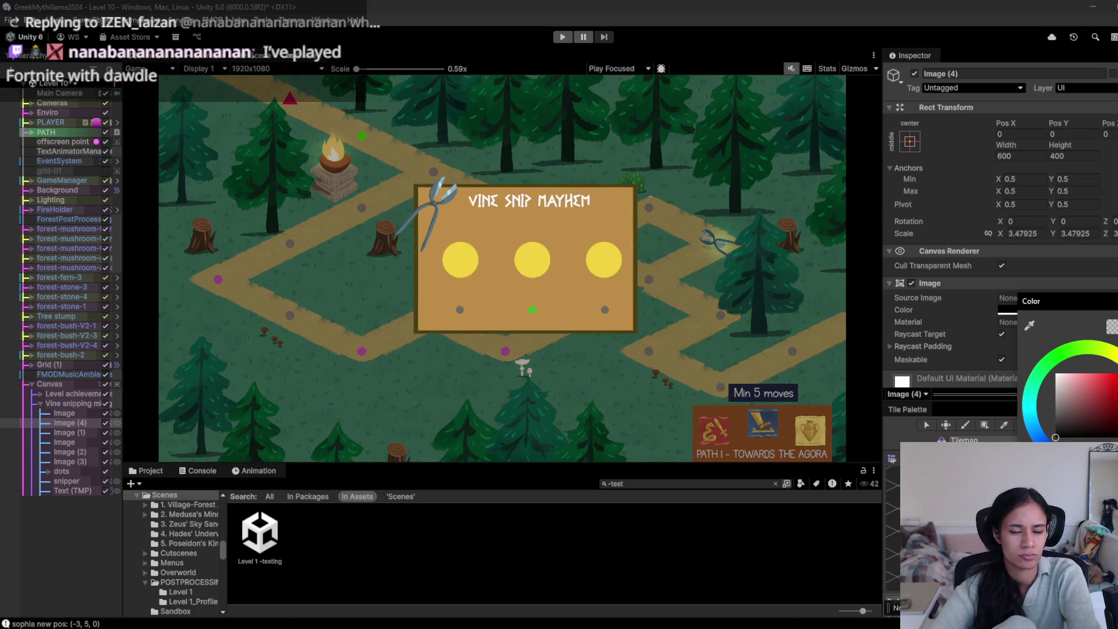
Step: Nudge the minigame panel left with the Move tool to Pos X 22, checking the game preview
{"action": "left_click", "coordinate": [86, 403]}
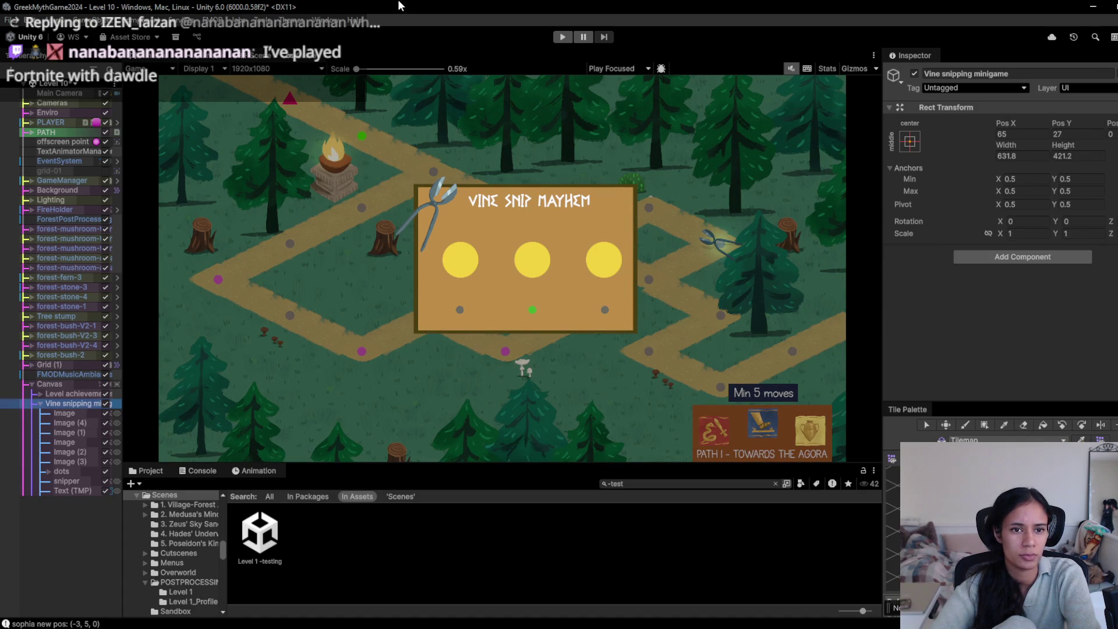
{"action": "left_click", "coordinate": [263, 56]}
{"action": "left_click", "coordinate": [303, 56]}
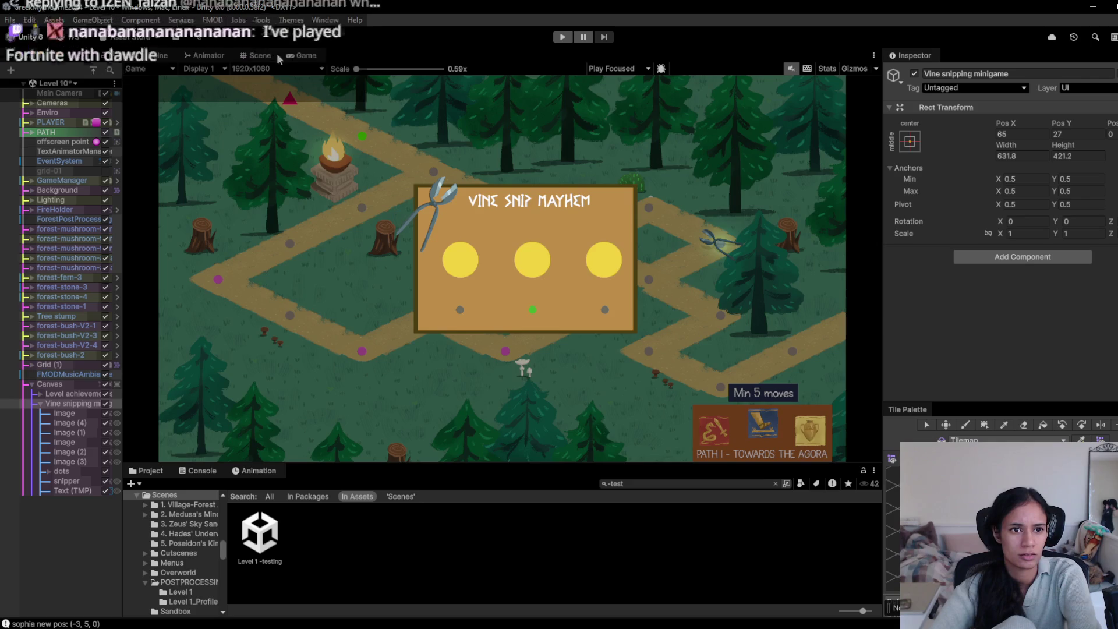
{"action": "left_click", "coordinate": [262, 55]}
{"action": "key", "text": "w"}
{"action": "left_click_drag", "start_coordinate": [539, 250], "coordinate": [533, 251]}
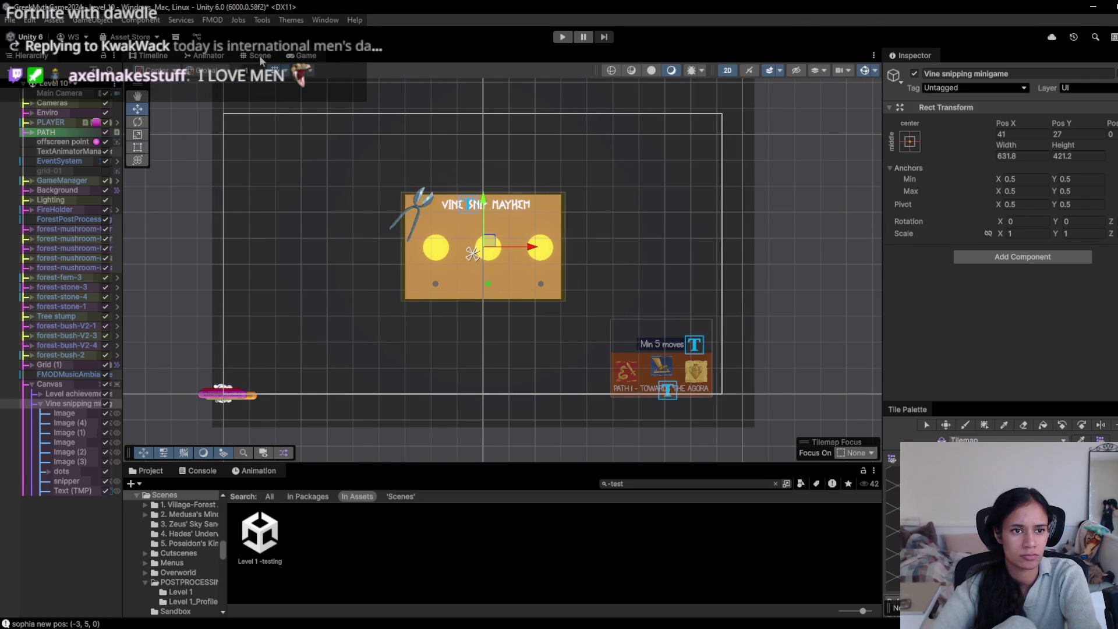
{"action": "left_click", "coordinate": [292, 55]}
{"action": "left_click", "coordinate": [260, 55]}
{"action": "left_click_drag", "start_coordinate": [530, 249], "coordinate": [525, 250]}
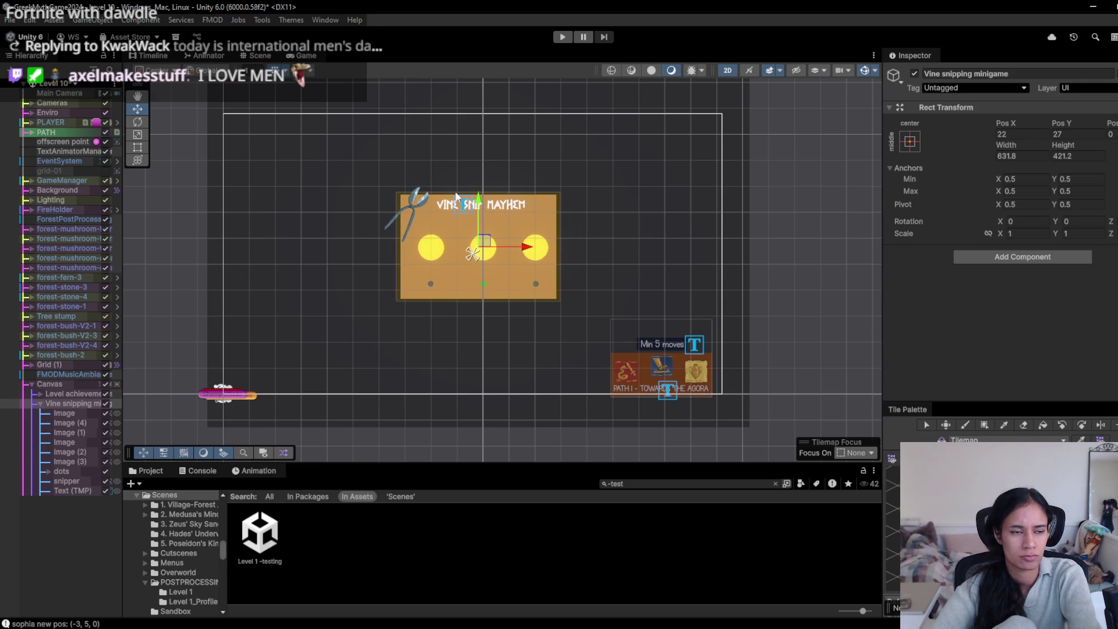
{"action": "left_click", "coordinate": [294, 56]}
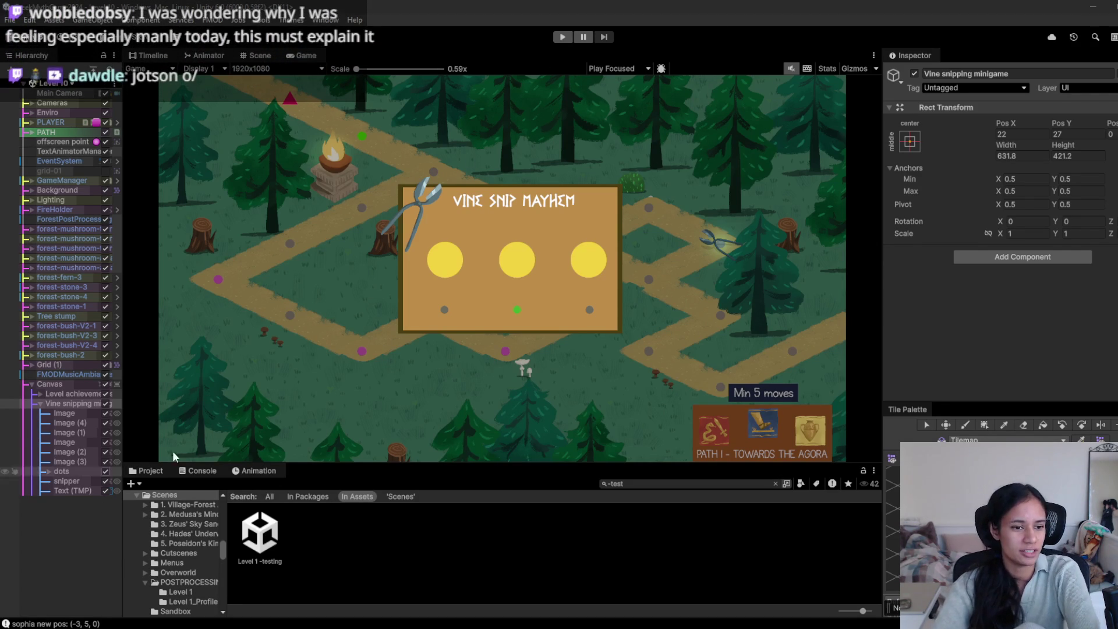
Step: Search the project assets for 'vine' and select the vineA sprite
{"action": "left_click", "coordinate": [618, 483]}
{"action": "type", "text": "vine"}
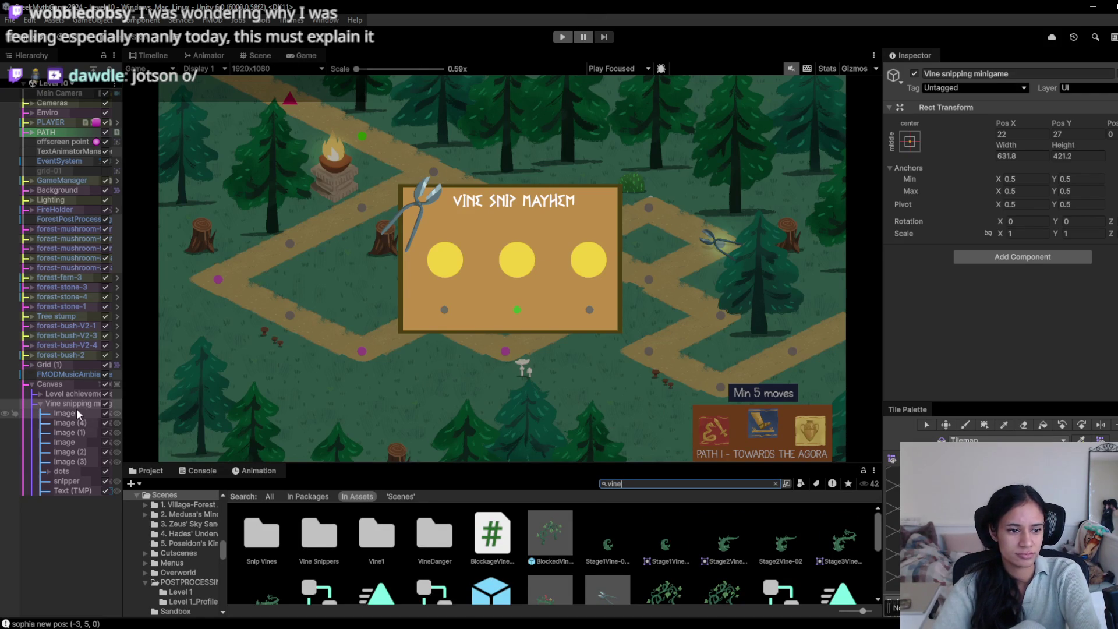
{"action": "key", "text": "ctrl+1"}
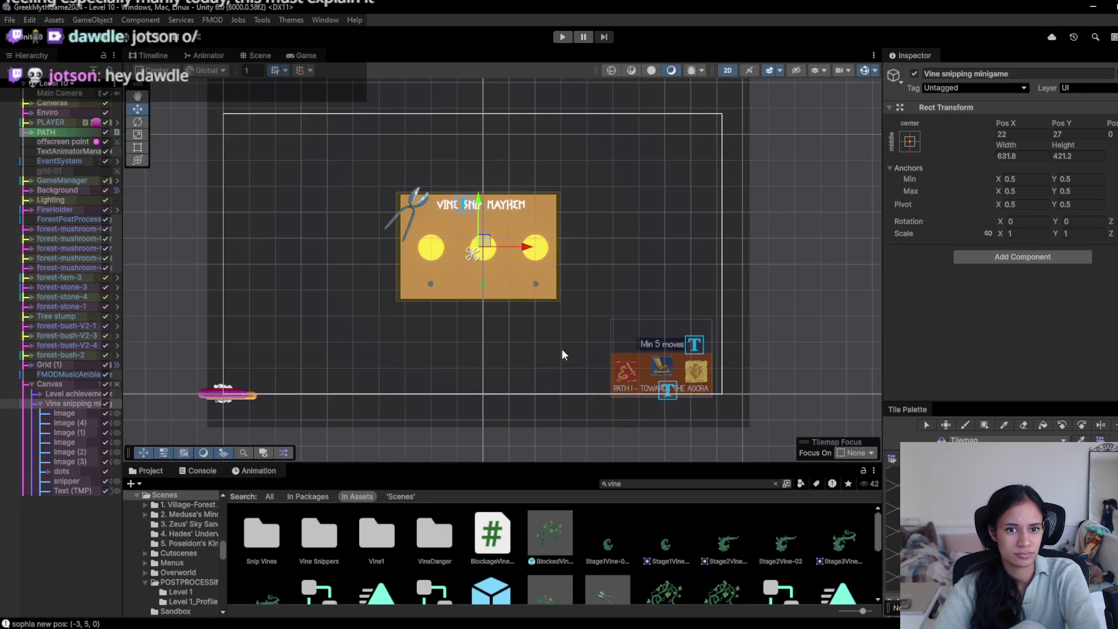
{"action": "scroll", "coordinate": [557, 541], "scroll_direction": "down", "scroll_amount": 1}
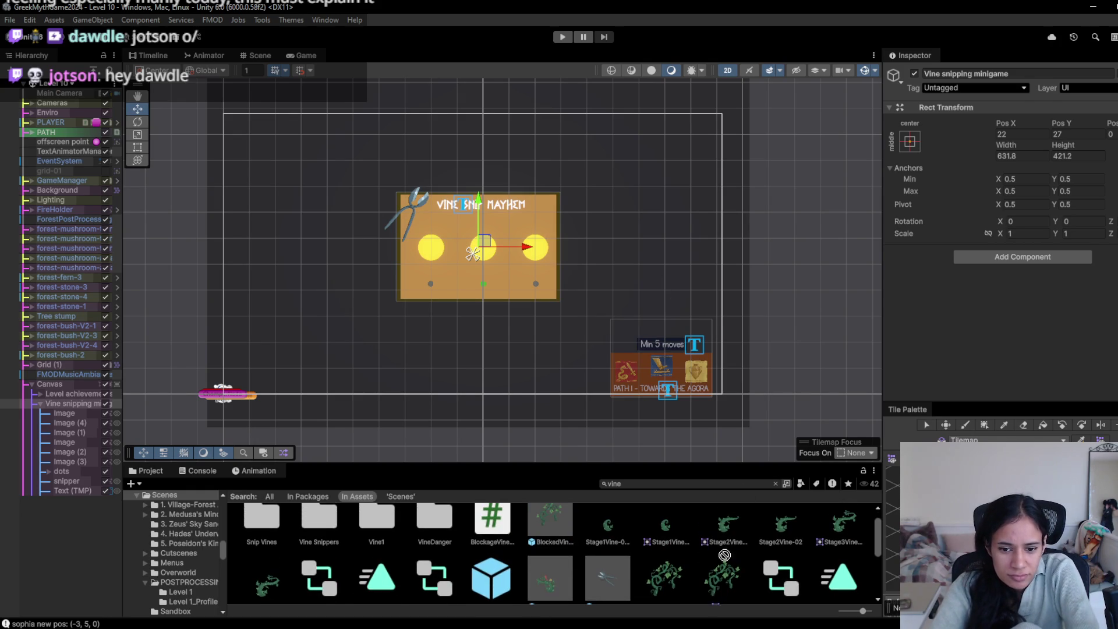
{"action": "scroll", "coordinate": [707, 568], "scroll_direction": "down", "scroll_amount": 1}
{"action": "scroll", "coordinate": [711, 548], "scroll_direction": "up", "scroll_amount": 1}
{"action": "left_click", "coordinate": [720, 548]}
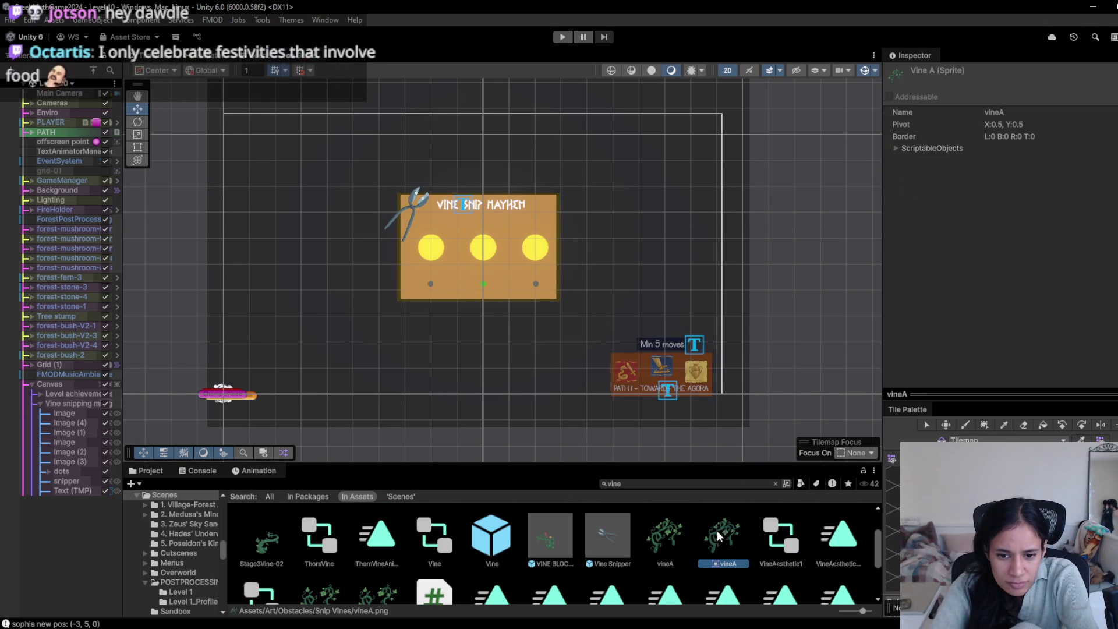
{"action": "mouse_move", "coordinate": [726, 503]}
{"action": "left_mouse_down"}
{"action": "mouse_move", "coordinate": [716, 325]}
{"action": "mouse_move", "coordinate": [704, 290]}
{"action": "mouse_move", "coordinate": [658, 373]}
{"action": "mouse_move", "coordinate": [635, 331]}
{"action": "mouse_move", "coordinate": [699, 545]}
{"action": "mouse_move", "coordinate": [35, 461]}
{"action": "mouse_move", "coordinate": [71, 481]}
{"action": "mouse_move", "coordinate": [77, 405]}
{"action": "left_mouse_up"}
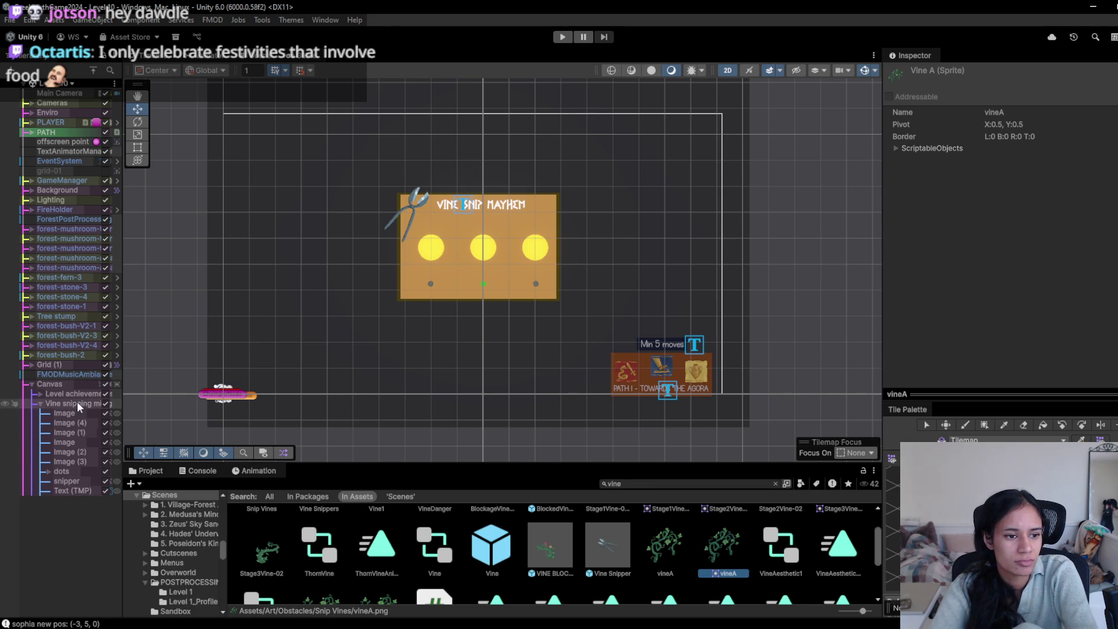
Step: Add a new UI Image as a child of the Vine snipping minigame object
{"action": "right_click", "coordinate": [77, 403]}
{"action": "mouse_move", "coordinate": [165, 433]}
{"action": "left_click", "coordinate": [314, 452]}
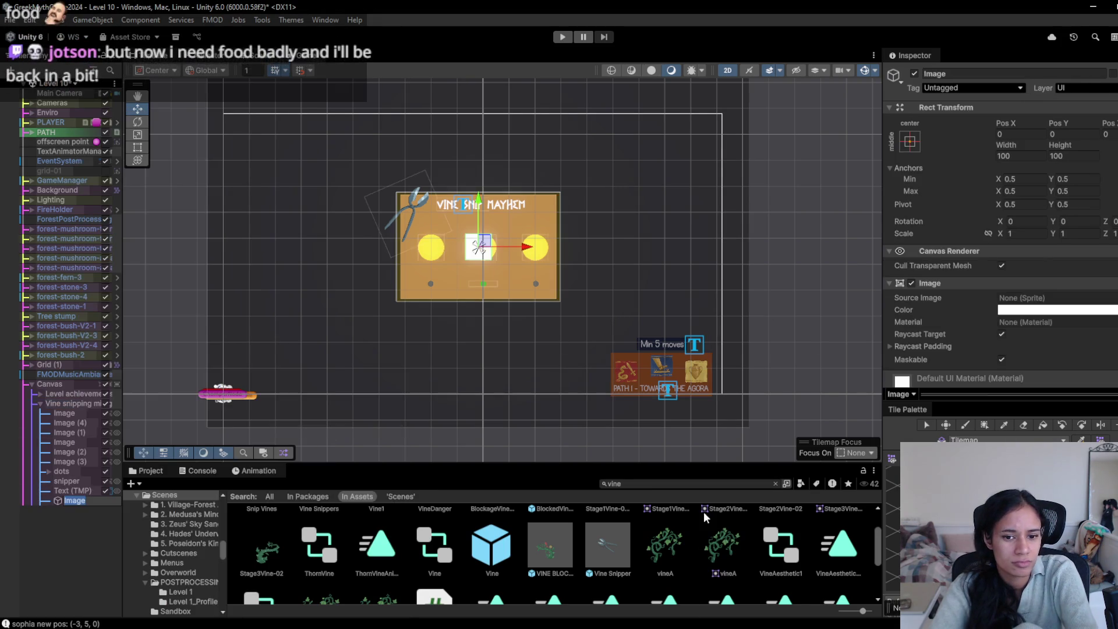
Step: Give the image the vineA sprite, enlarge it about sixfold, and move it to the canvas's lower left
{"action": "left_click_drag", "start_coordinate": [710, 546], "coordinate": [1037, 303]}
{"action": "key", "text": "r"}
{"action": "left_click_drag", "start_coordinate": [479, 247], "coordinate": [844, 76]}
{"action": "key", "text": "w"}
{"action": "mouse_move", "coordinate": [483, 249]}
{"action": "left_mouse_down"}
{"action": "mouse_move", "coordinate": [322, 401]}
{"action": "mouse_move", "coordinate": [270, 388]}
{"action": "left_mouse_up"}
Step: Duplicate the vine, rotate the copy, place it above the panel's right side, and preview in Game view
{"action": "key", "text": "ctrl+d"}
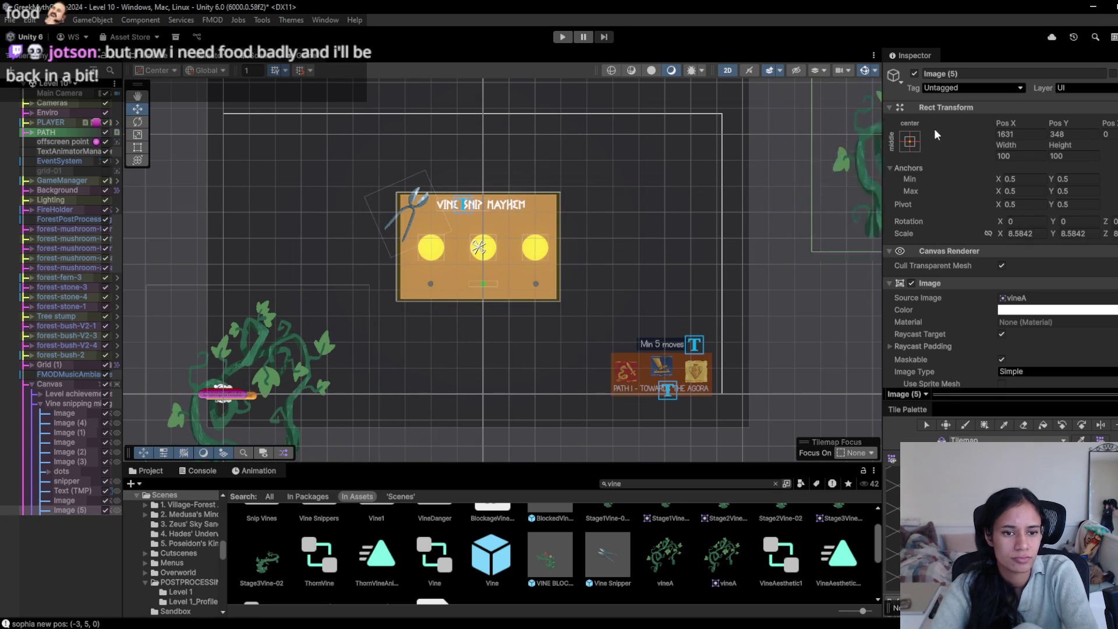
{"action": "left_click_drag", "start_coordinate": [856, 163], "coordinate": [737, 175]}
{"action": "key", "text": "e"}
{"action": "mouse_move", "coordinate": [812, 140]}
{"action": "left_mouse_down"}
{"action": "mouse_move", "coordinate": [728, 88]}
{"action": "mouse_move", "coordinate": [651, 103]}
{"action": "left_mouse_up"}
{"action": "key", "text": "w"}
{"action": "left_click_drag", "start_coordinate": [784, 173], "coordinate": [735, 149]}
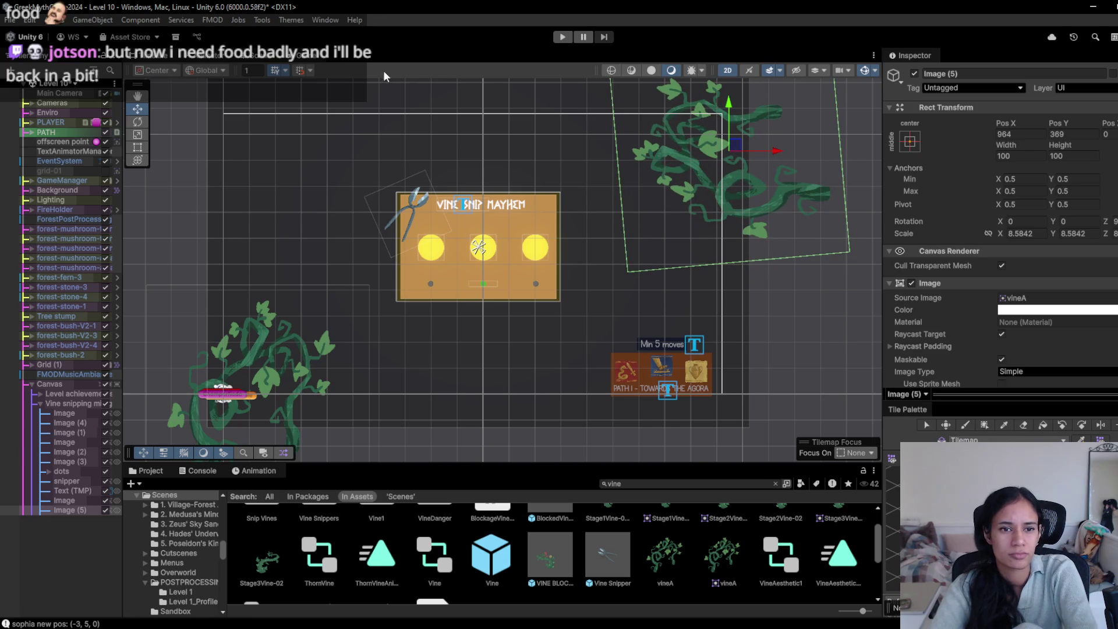
{"action": "left_click", "coordinate": [291, 56]}
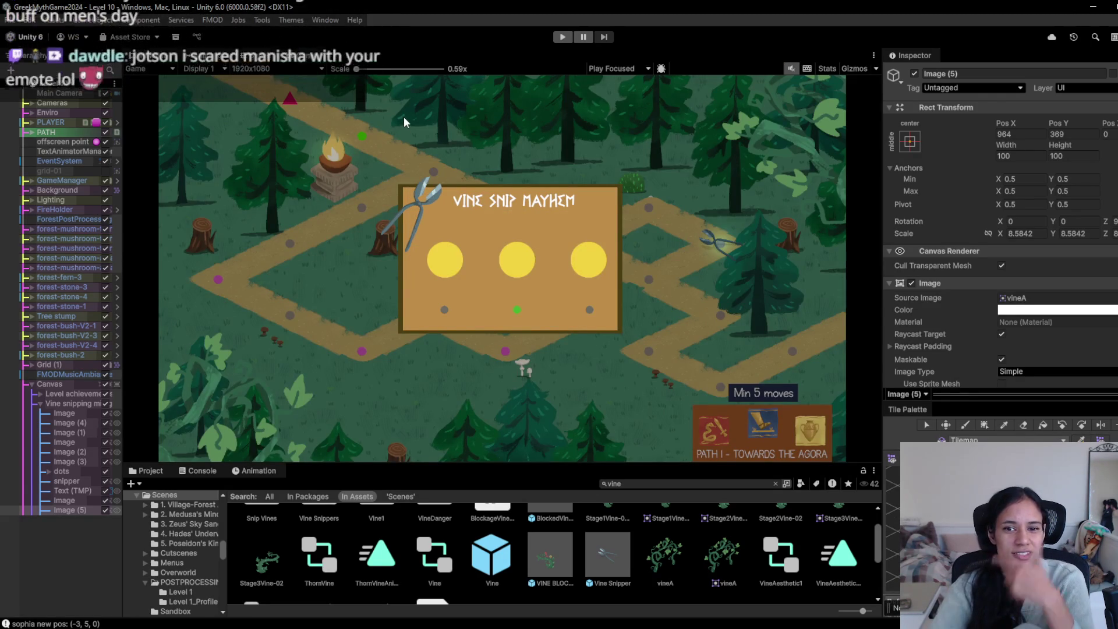
{"action": "left_click", "coordinate": [71, 501], "text": "ctrl"}
Step: Group the two vine images under a new empty parent named 'vines'
{"action": "right_click", "coordinate": [71, 502]}
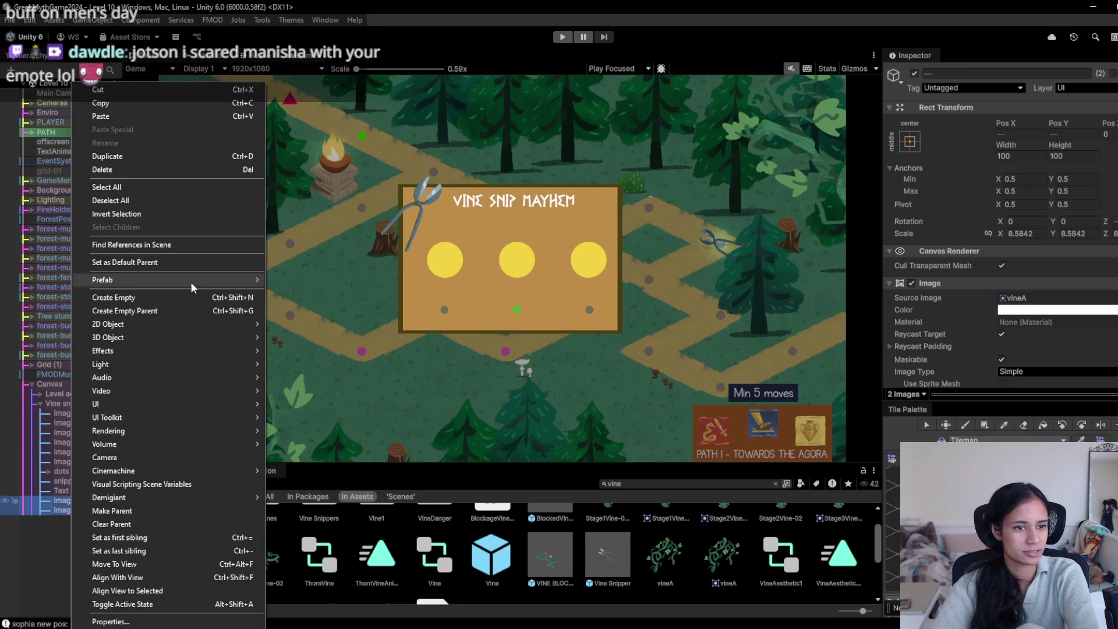
{"action": "left_click", "coordinate": [163, 313]}
{"action": "type", "text": "vines"}
{"action": "key", "text": "Return"}
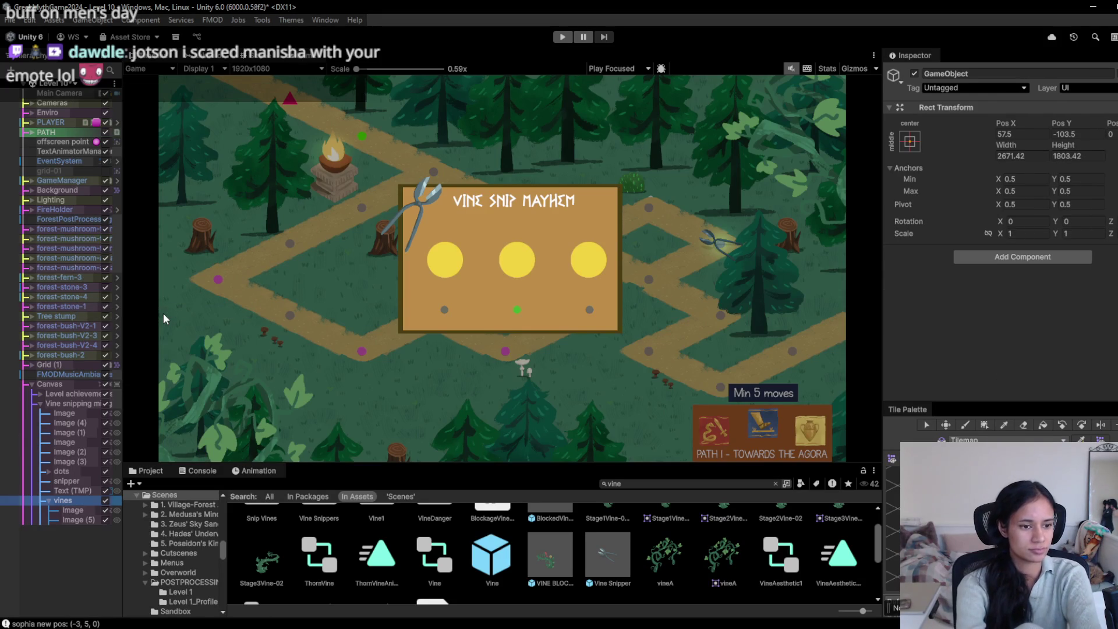
Step: Group the nine UI pieces, Image through Text (TMP), under a new parent named 'ui portion'
{"action": "left_click", "coordinate": [82, 491]}
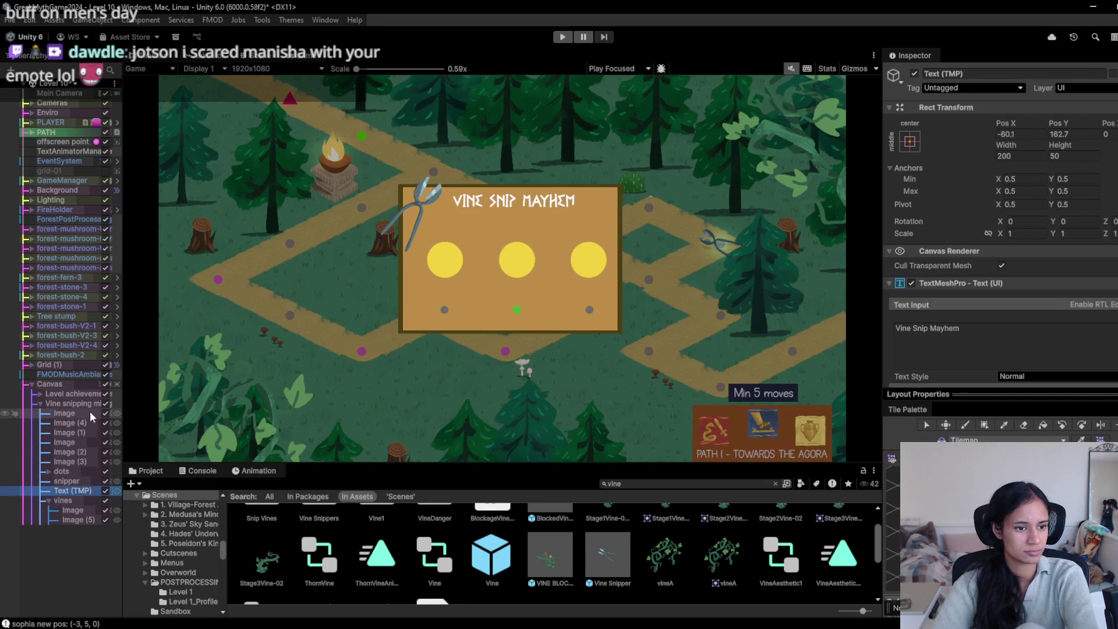
{"action": "left_click", "coordinate": [89, 411], "text": "shift"}
{"action": "right_click", "coordinate": [89, 412]}
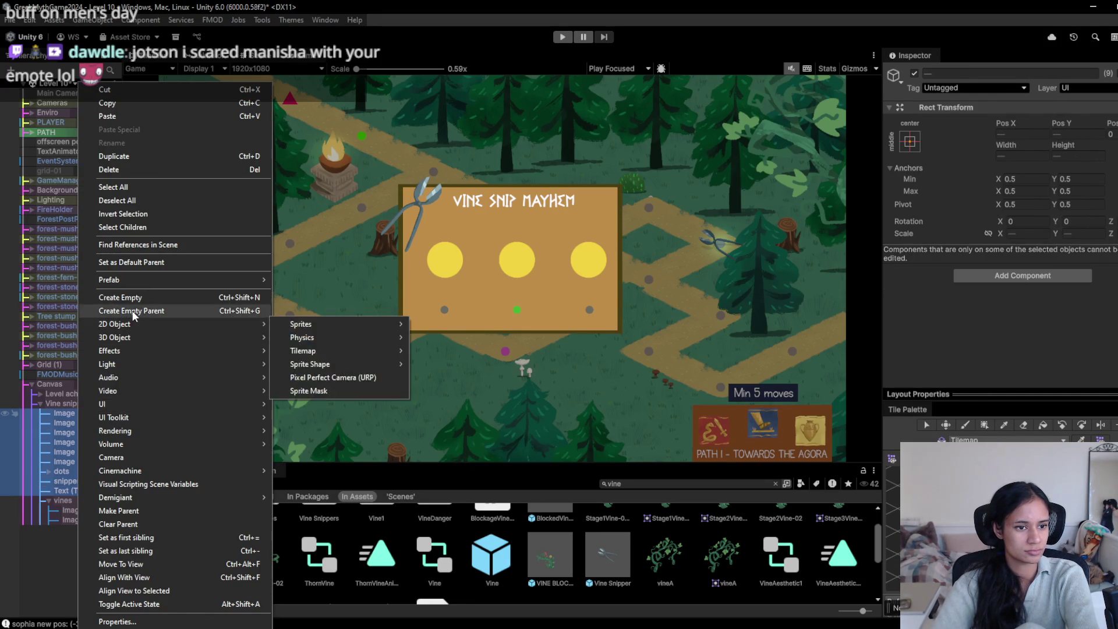
{"action": "left_click", "coordinate": [132, 309]}
{"action": "type", "text": "ui port"}
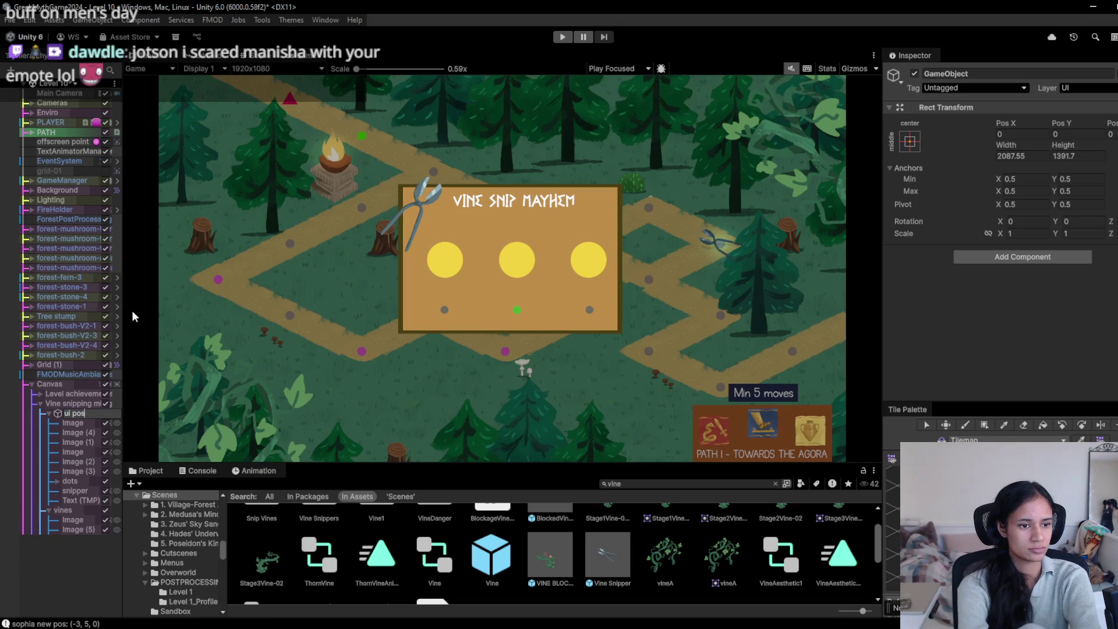
{"action": "type", "text": "ion"}
{"action": "key", "text": "Return"}
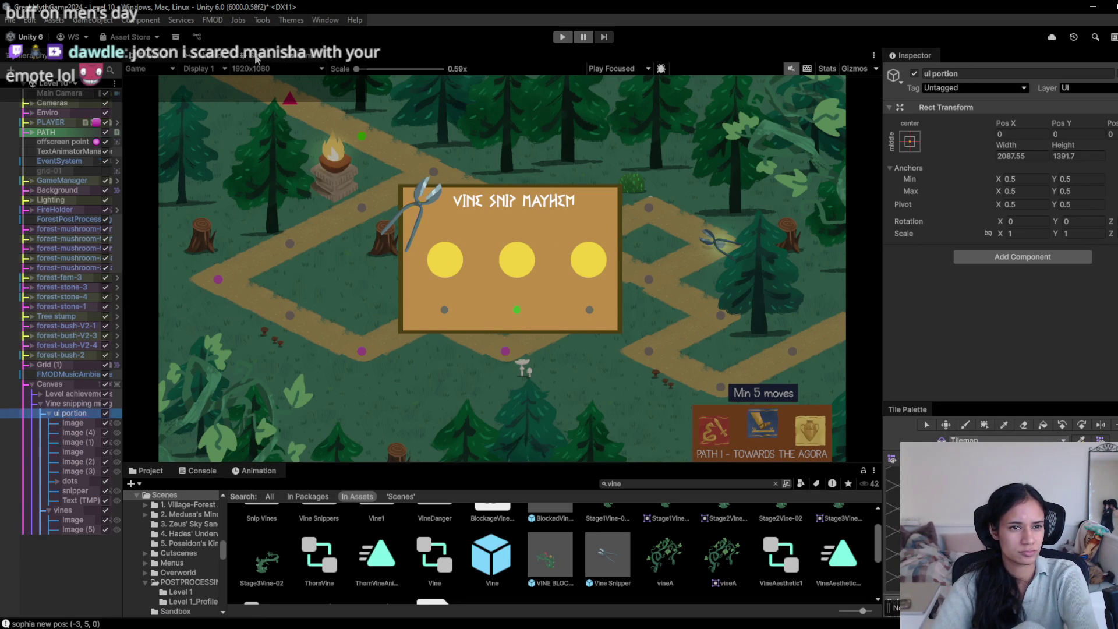
Step: Scale 'ui portion' up slightly to 1.2563 and toggle the background image off and back on
{"action": "left_click", "coordinate": [258, 55]}
{"action": "key", "text": "r"}
{"action": "left_click_drag", "start_coordinate": [483, 248], "coordinate": [493, 244]}
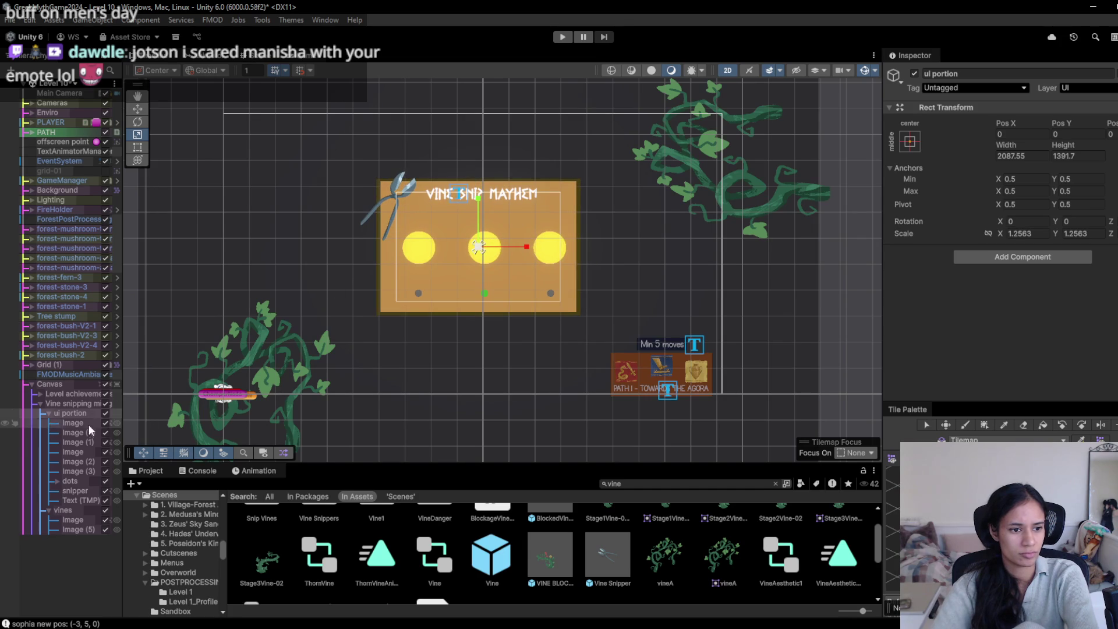
{"action": "left_click", "coordinate": [83, 422]}
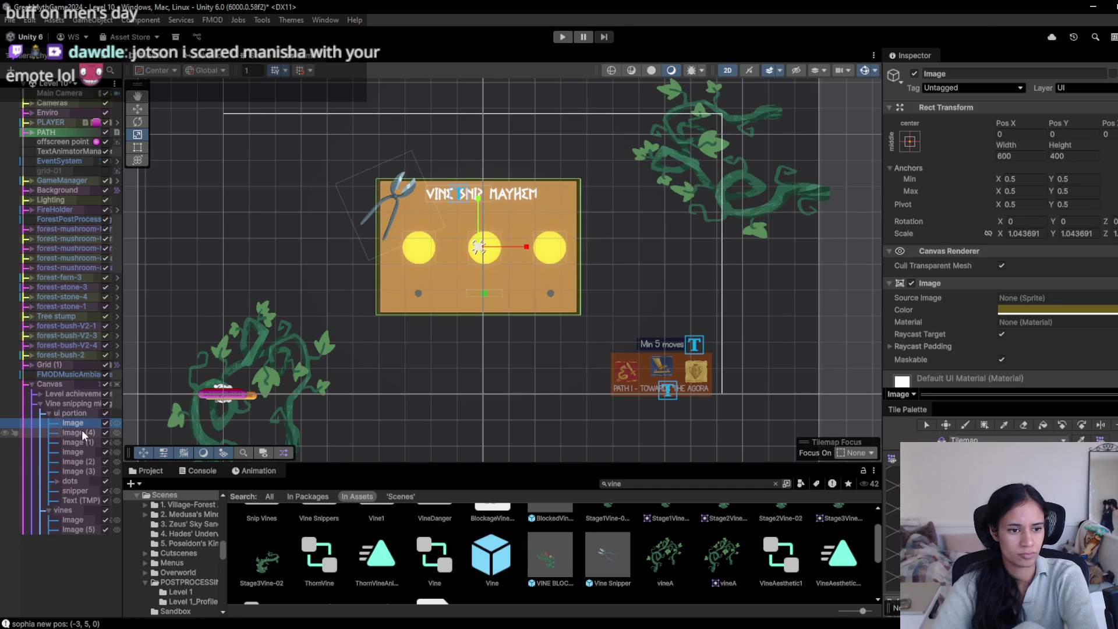
{"action": "left_click", "coordinate": [105, 423]}
{"action": "left_click", "coordinate": [105, 423]}
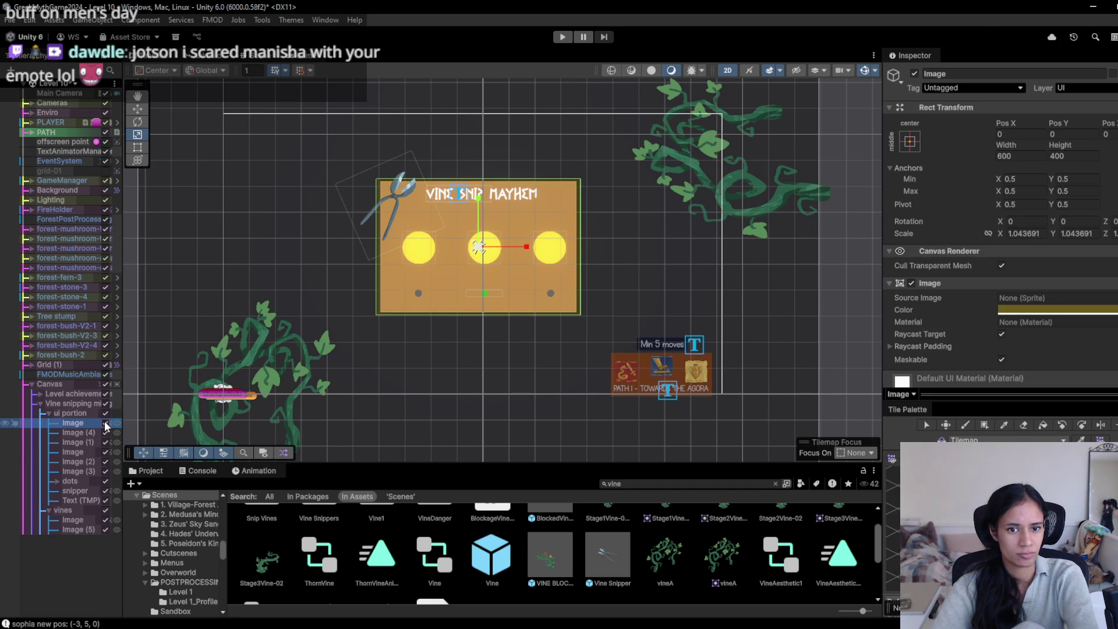
Step: Rename the Image (4) overlay to 'fade' and move it directly under the minigame, outside 'ui portion'
{"action": "left_click", "coordinate": [104, 433]}
{"action": "left_click", "coordinate": [105, 433]}
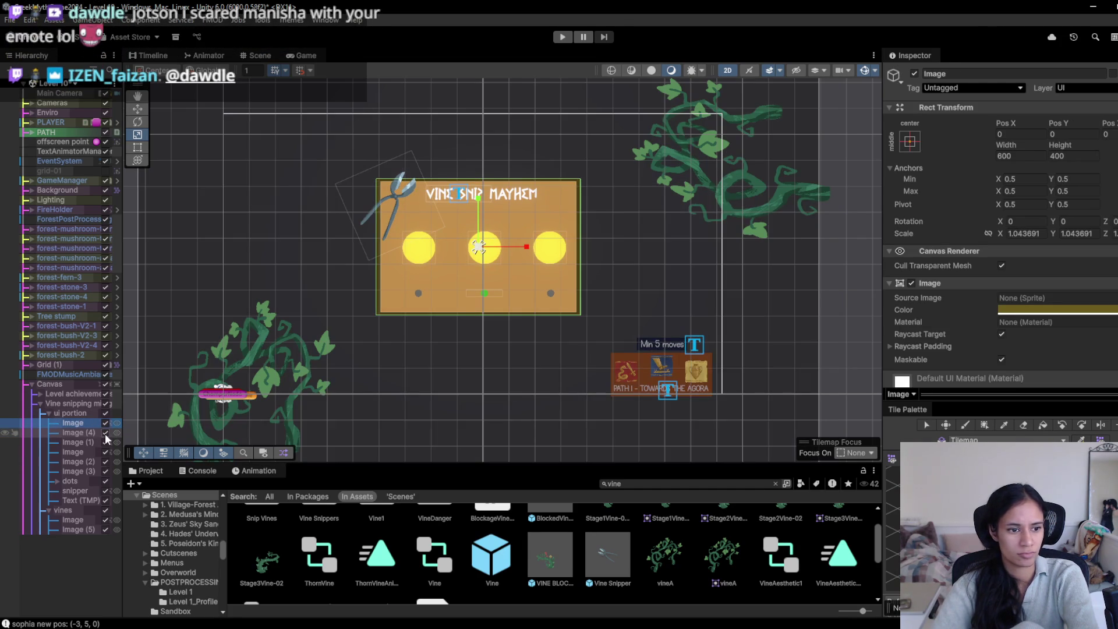
{"action": "left_click", "coordinate": [75, 429]}
{"action": "left_click", "coordinate": [76, 429]}
{"action": "type", "text": "fade"}
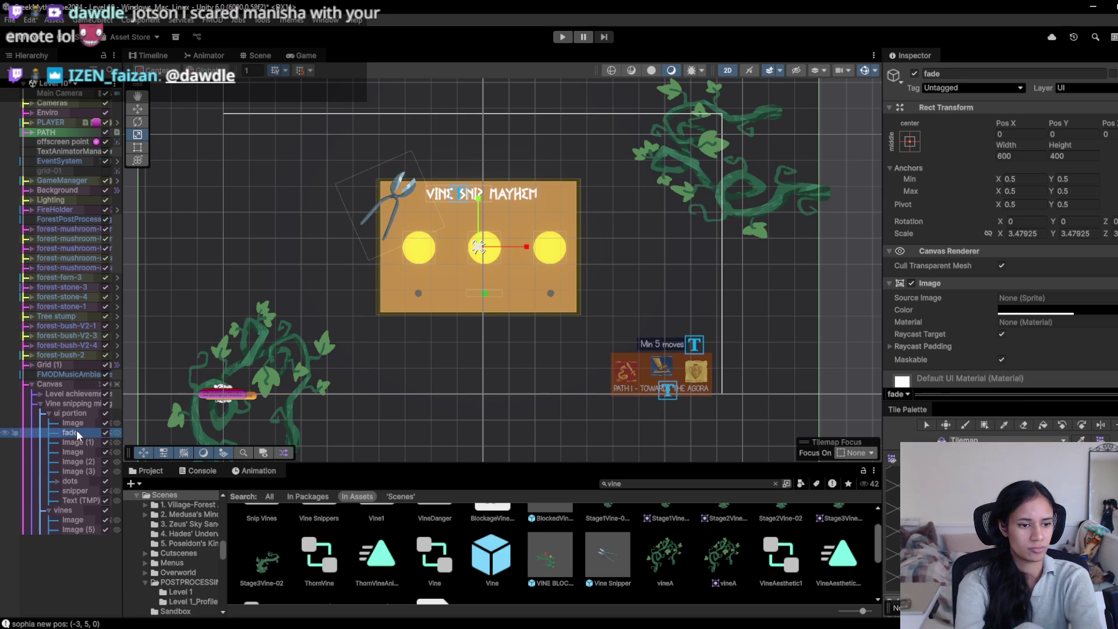
{"action": "key", "text": "Return"}
{"action": "mouse_move", "coordinate": [75, 433]}
{"action": "left_mouse_down"}
{"action": "mouse_move", "coordinate": [91, 417]}
{"action": "mouse_move", "coordinate": [65, 409]}
{"action": "left_mouse_up"}
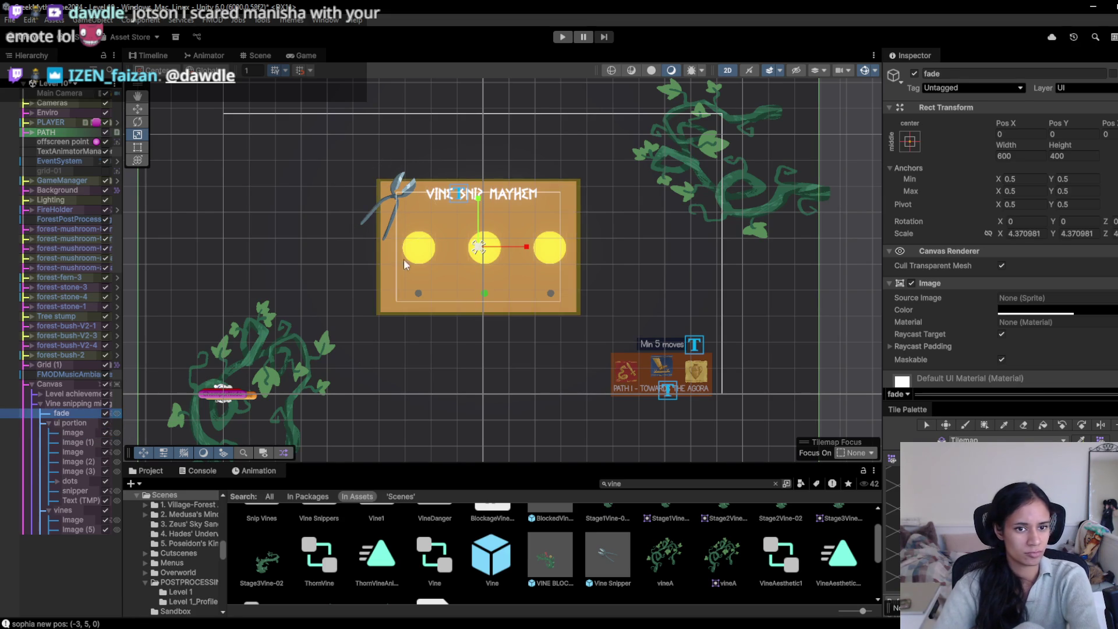
{"action": "left_click", "coordinate": [307, 55]}
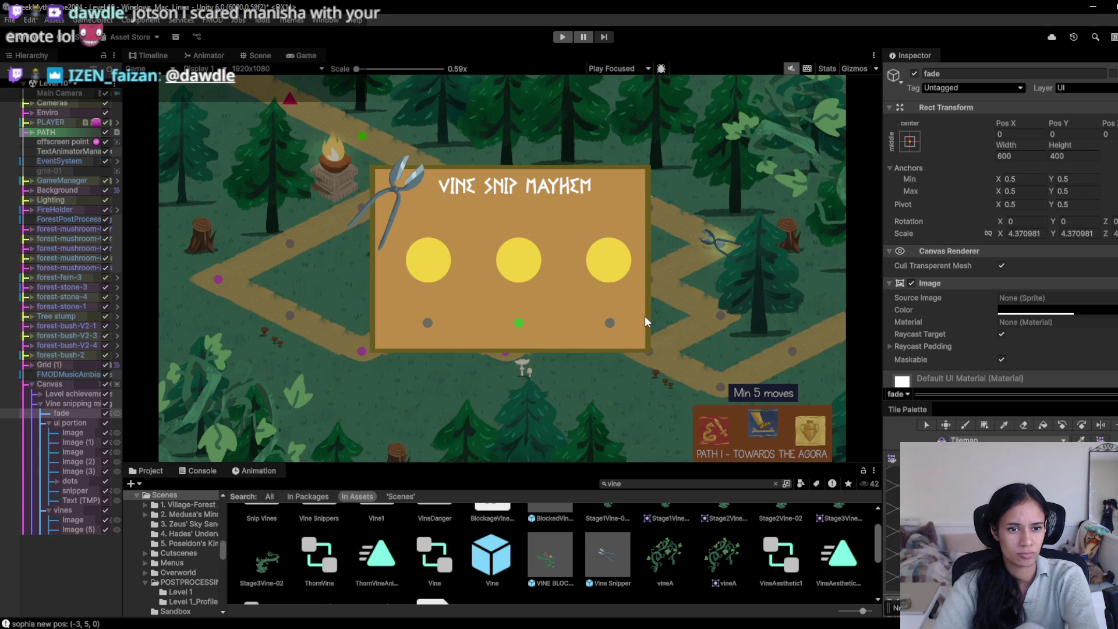
Step: Enter Play mode to test the enlarged Vine Snip Mayhem panel over Level 10
{"action": "left_click", "coordinate": [253, 56]}
{"action": "left_click", "coordinate": [307, 55]}
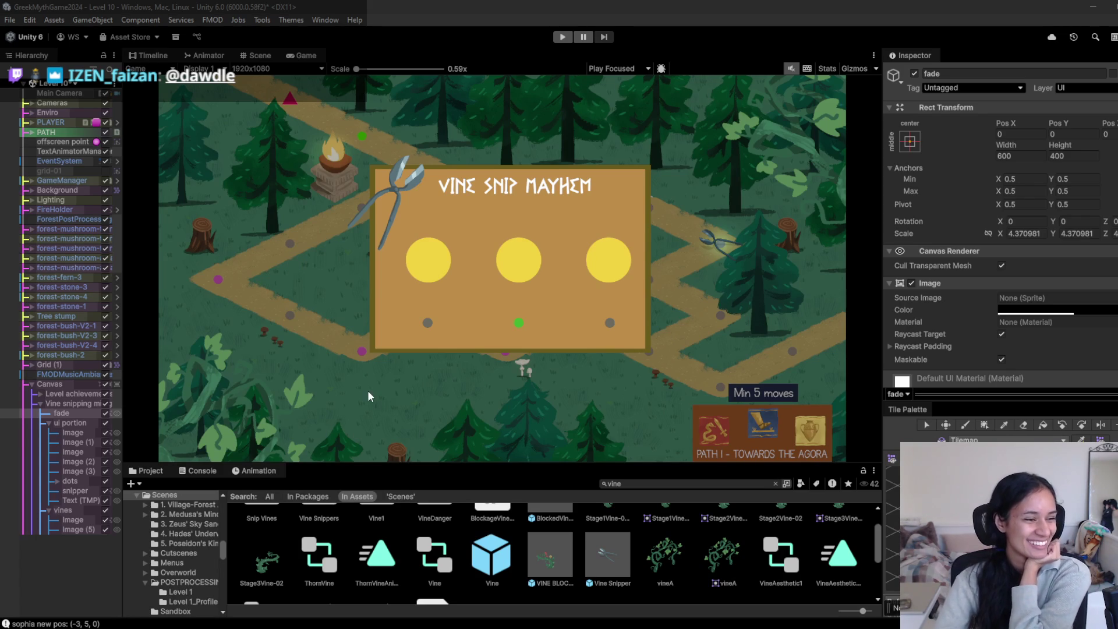
{"action": "left_click", "coordinate": [562, 37]}
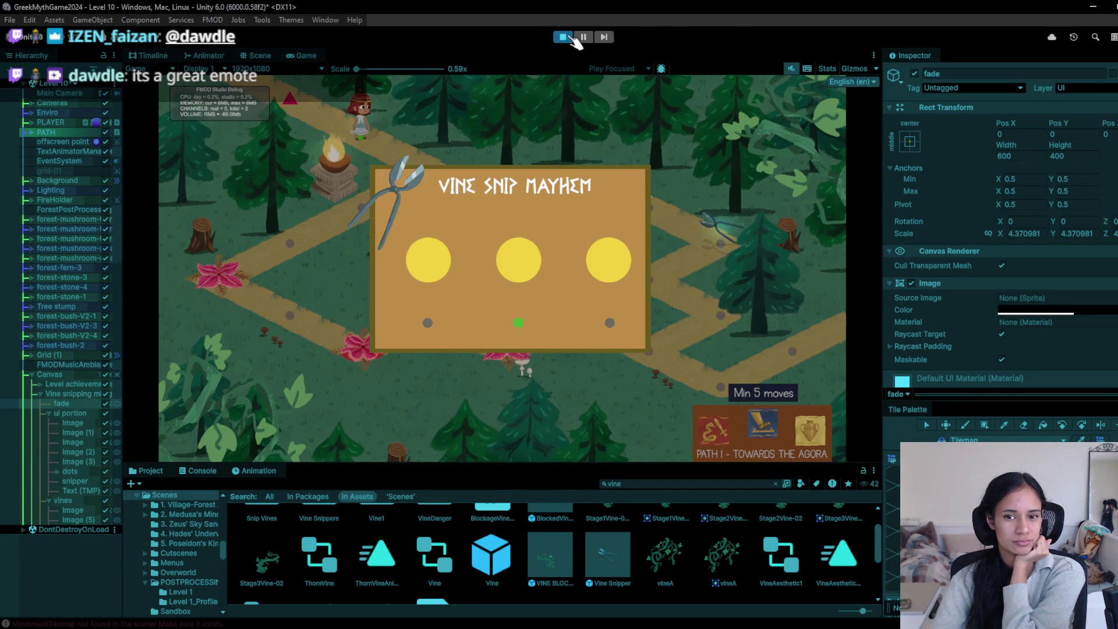
Step: Stop the game, try moving 'fade' into the vines group and undo, then open fade's colour
{"action": "left_click", "coordinate": [564, 36]}
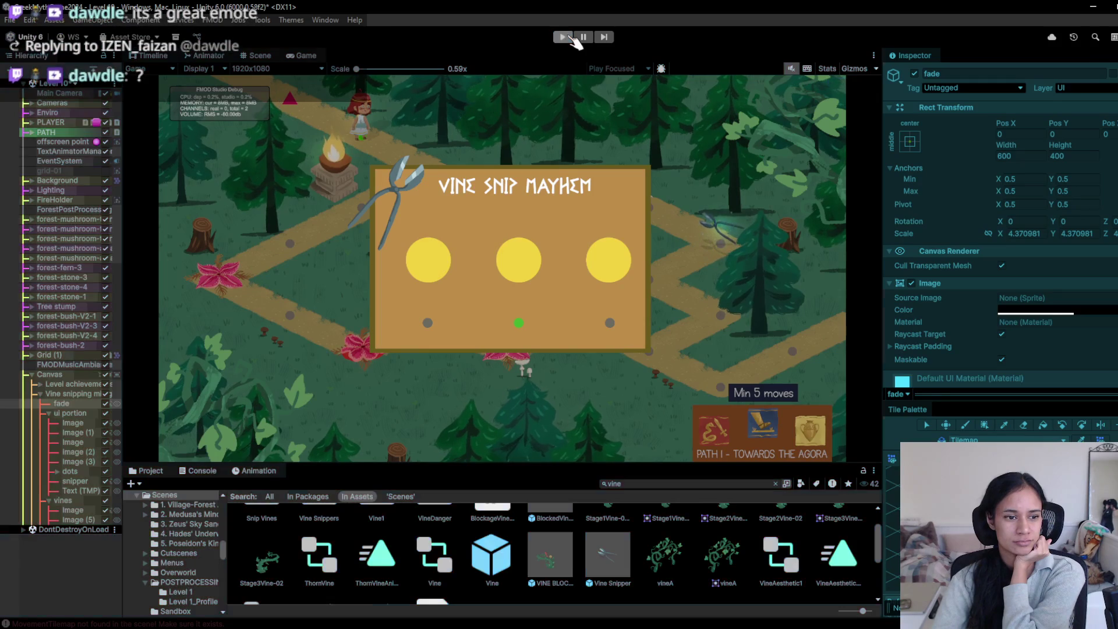
{"action": "left_click_drag", "start_coordinate": [81, 416], "coordinate": [78, 533]}
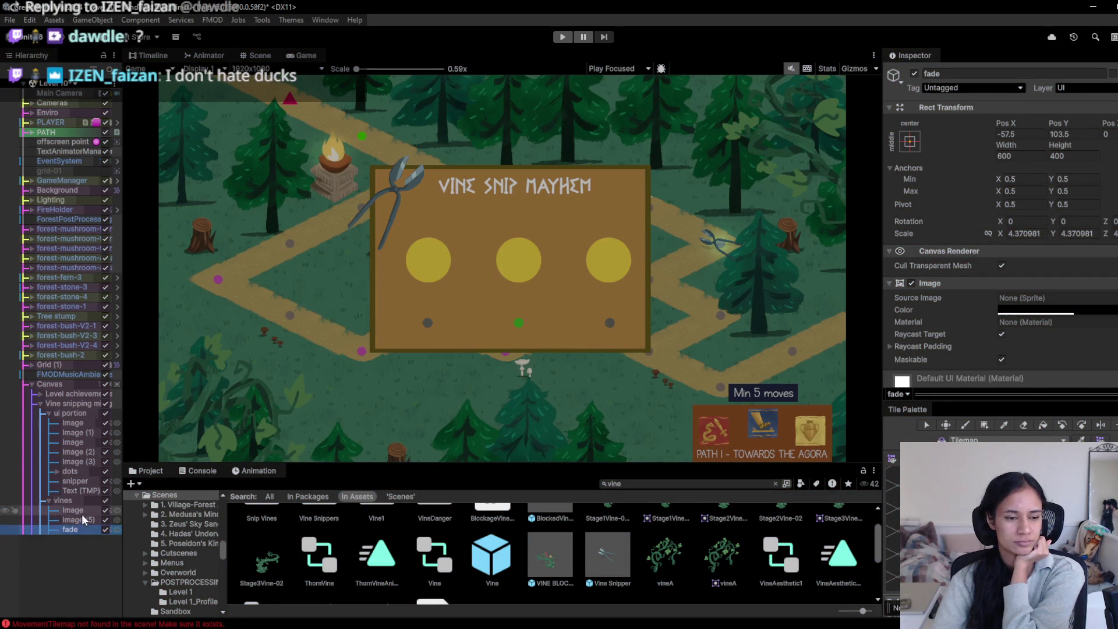
{"action": "key", "text": "ctrl+z"}
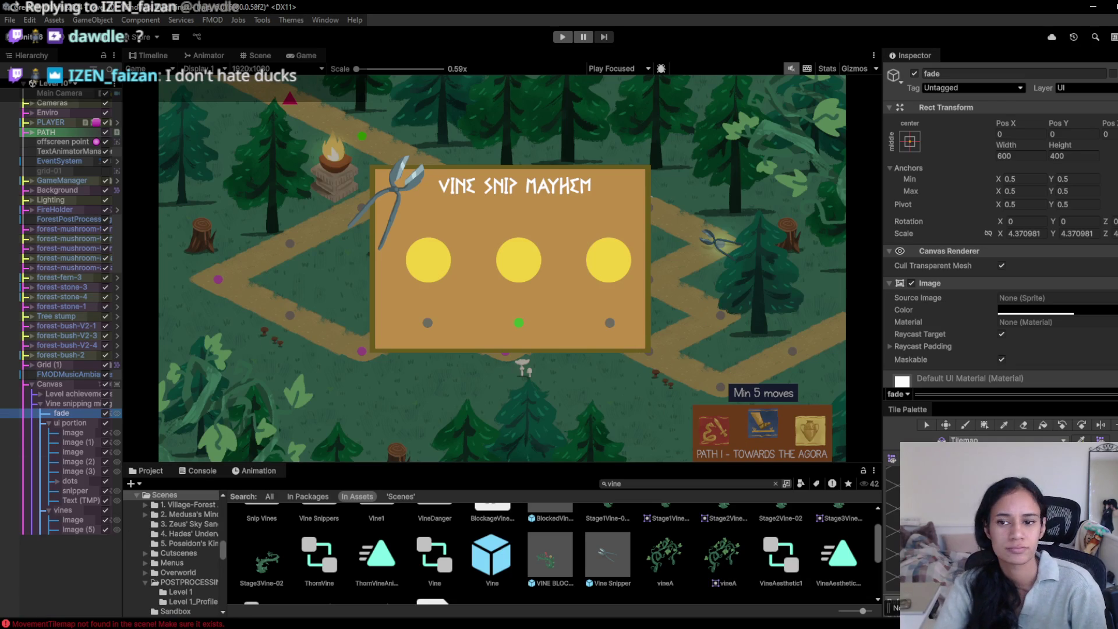
{"action": "left_click", "coordinate": [1112, 310]}
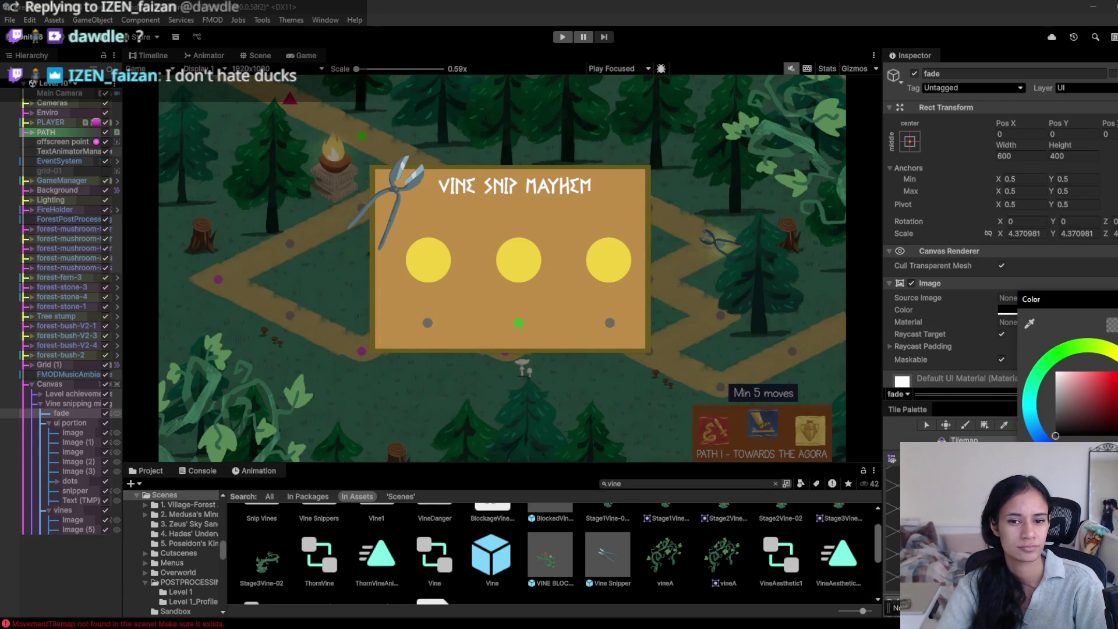
Step: Toggle the Vine snipping object off and on several times, leaving it disabled
{"action": "left_click", "coordinate": [105, 404]}
{"action": "left_click", "coordinate": [106, 404]}
{"action": "left_click", "coordinate": [106, 404]}
{"action": "left_click", "coordinate": [106, 404]}
{"action": "left_click", "coordinate": [106, 404]}
{"action": "left_click", "coordinate": [106, 404]}
{"action": "left_click", "coordinate": [105, 405]}
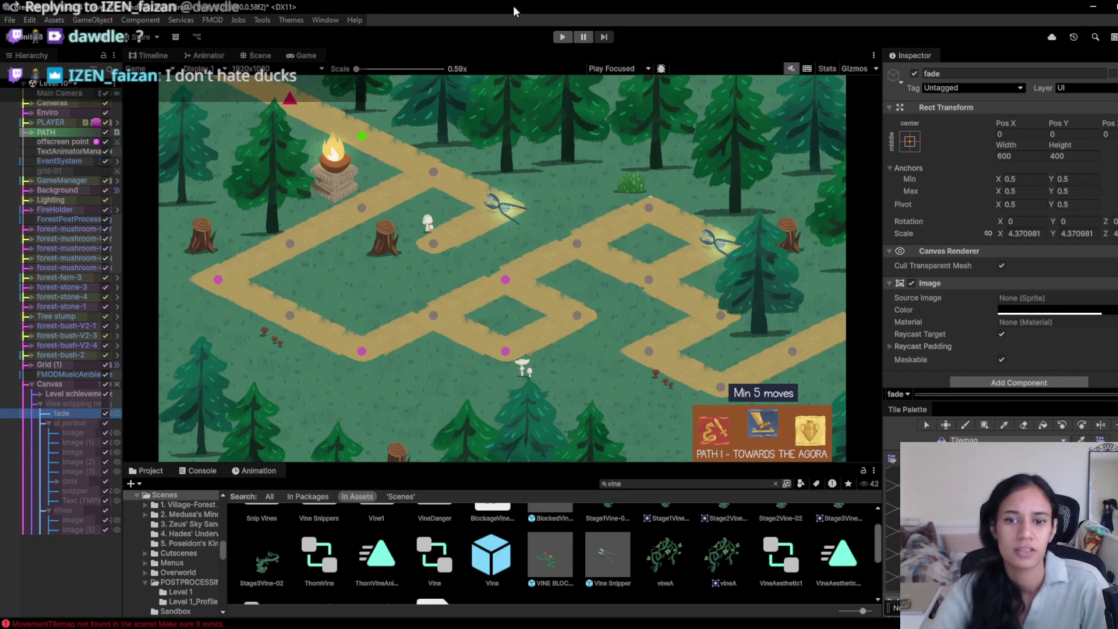
Step: Return to the Scene view and select a forest tree in the Level 10 layout
{"action": "left_click", "coordinate": [253, 56]}
{"action": "left_click", "coordinate": [565, 252]}
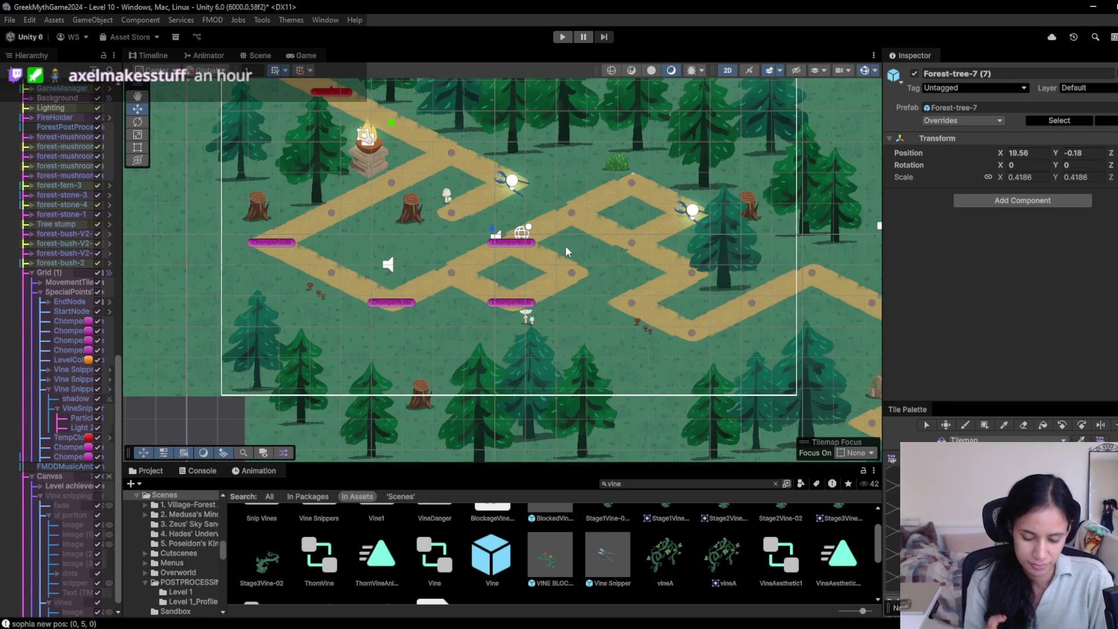
Step: Re-enable the Vine snipping object and view its panel over the forest level in Game view
{"action": "left_click", "coordinate": [98, 496]}
{"action": "left_click", "coordinate": [302, 56]}
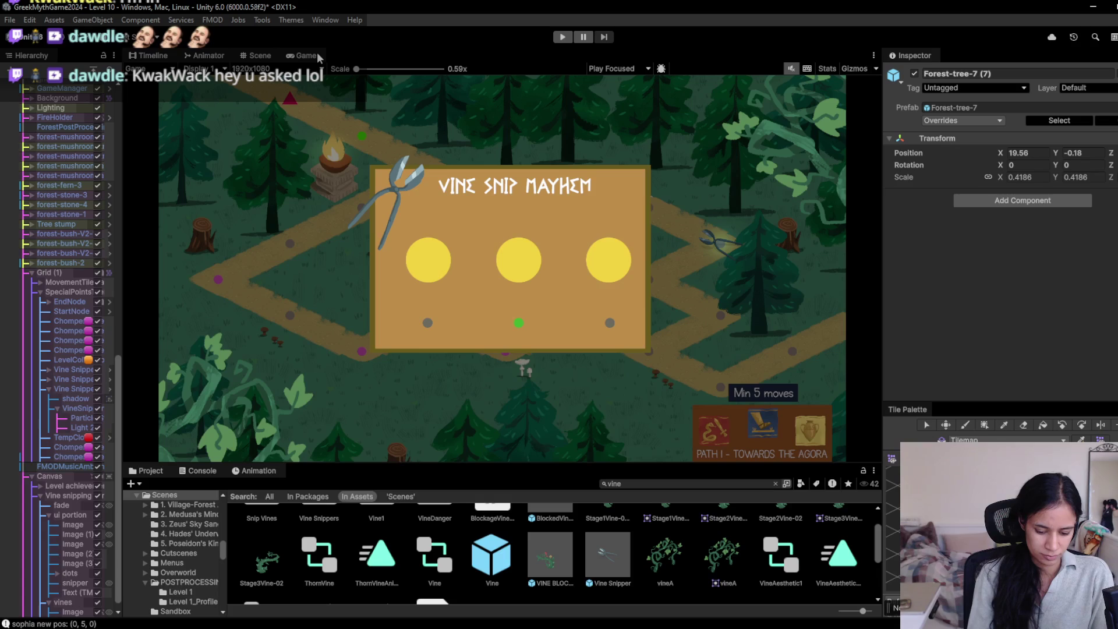
{"action": "key", "text": "ctrl+p"}
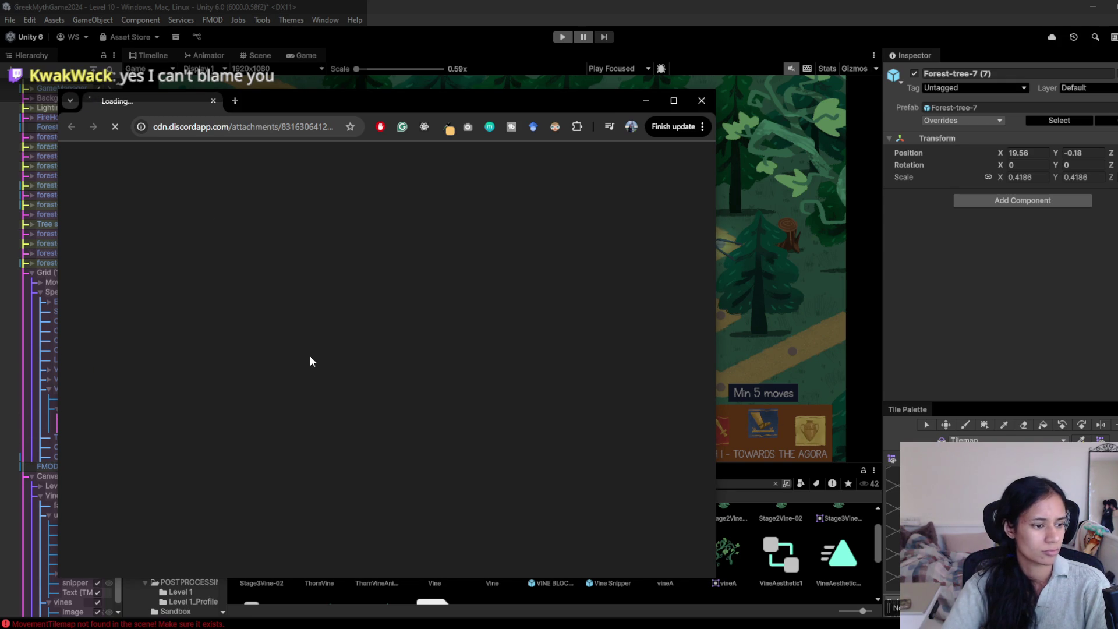
Step: Launch Adobe Illustrator from the system search, then switch to the Chrome window showing the Discord sketch
{"action": "key", "text": "super"}
{"action": "type", "text": "ill"}
{"action": "key", "text": "Return"}
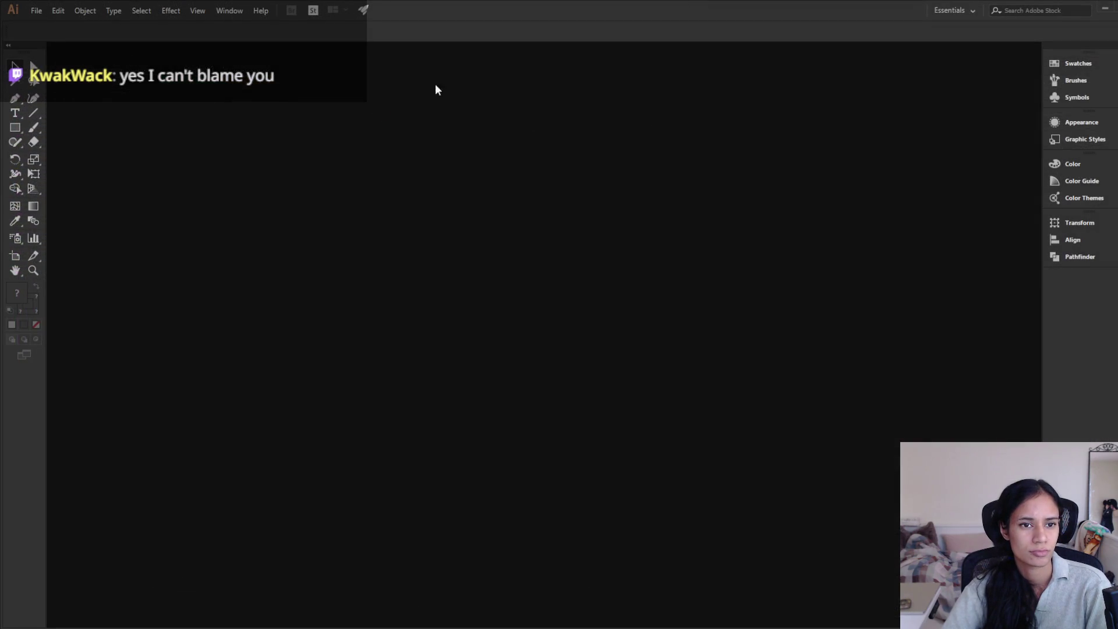
{"action": "key", "text": "alt+Tab"}
Step: Reposition the Chrome sketch window so it floats over the Illustrator workspace
{"action": "mouse_move", "coordinate": [457, 111]}
{"action": "left_mouse_down"}
{"action": "mouse_move", "coordinate": [492, 104]}
{"action": "mouse_move", "coordinate": [512, 81]}
{"action": "left_mouse_up"}
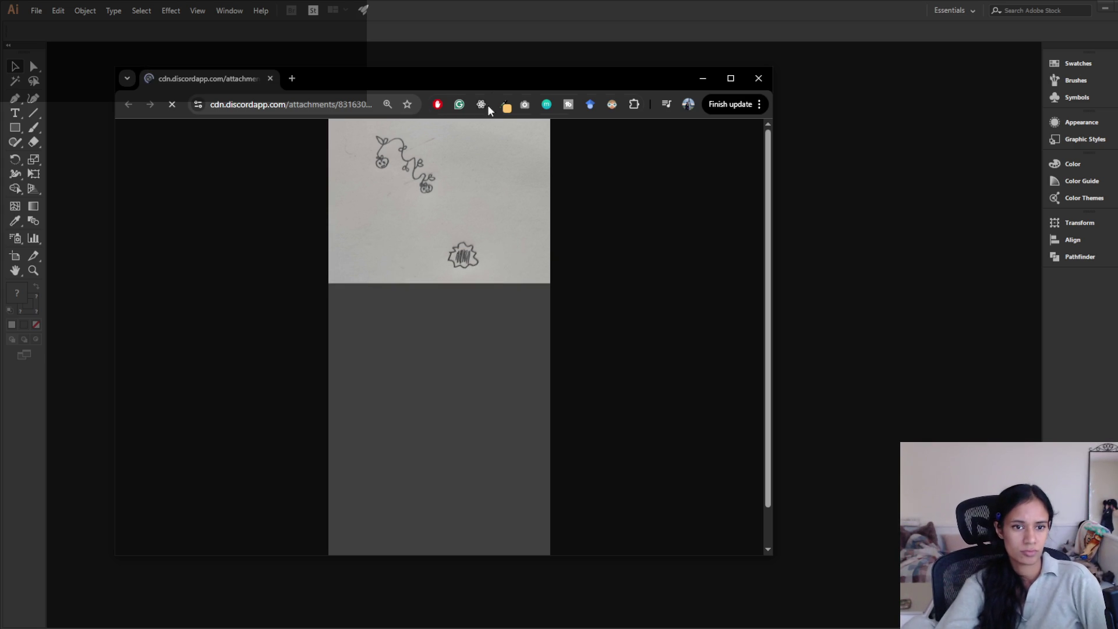
Step: Nudge the Chrome sketch-photo window left, then minimize it to reveal Illustrator's empty workspace
{"action": "left_click_drag", "start_coordinate": [503, 81], "coordinate": [478, 89]}
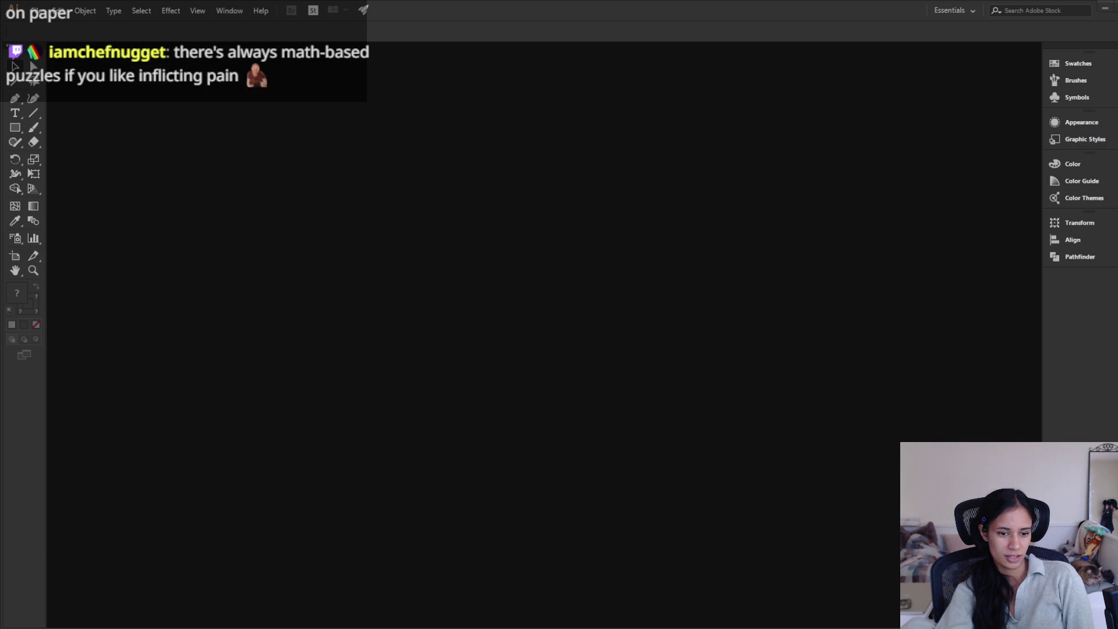
{"action": "mouse_move", "coordinate": [338, 627]}
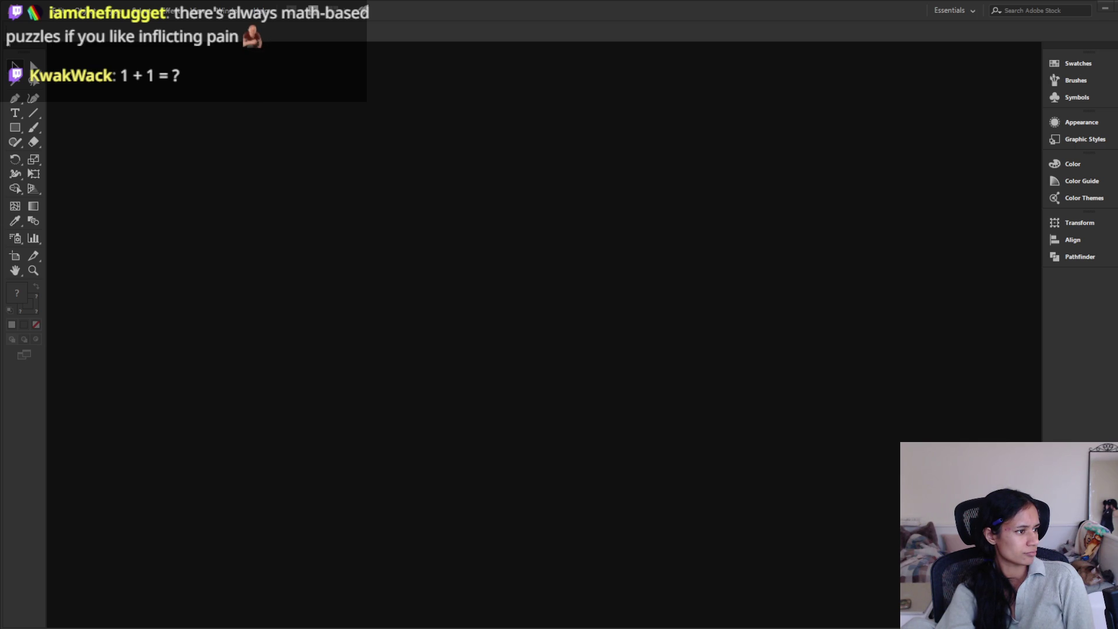
Step: Drag the 20251119_155647.jpg sketch photo from Chrome into Illustrator to open it as a document
{"action": "mouse_move", "coordinate": [495, 193]}
{"action": "left_mouse_down"}
{"action": "mouse_move", "coordinate": [429, 43]}
{"action": "mouse_move", "coordinate": [408, 30]}
{"action": "left_mouse_up"}
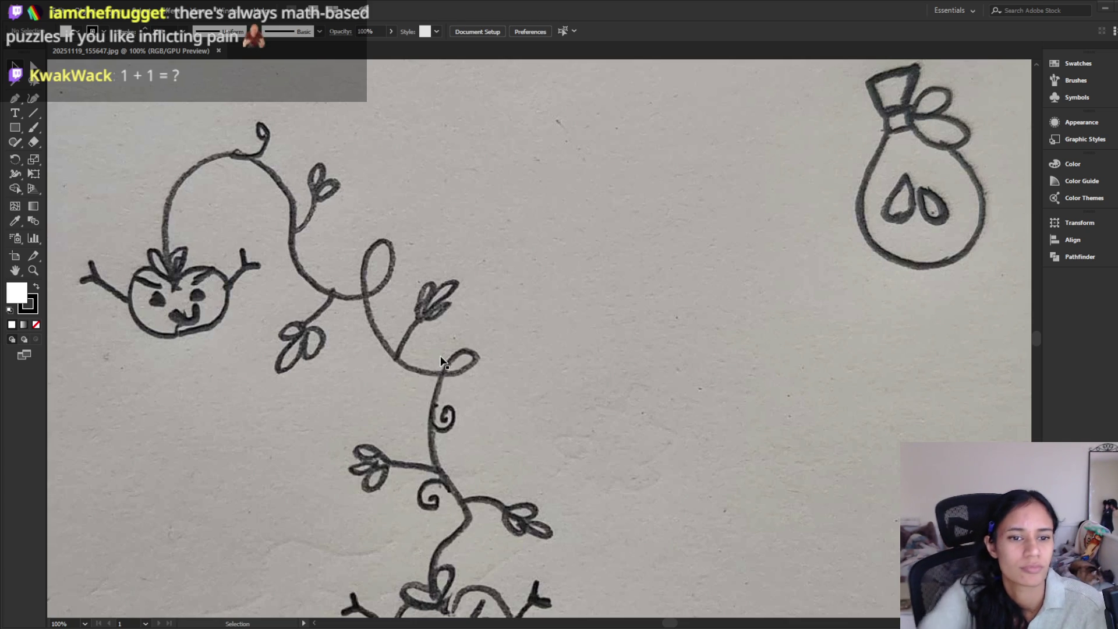
Step: Zoom out to 50% and move the sketch photo to 1042, 428 px so the vine and seed bag sit on the artboard
{"action": "scroll", "coordinate": [524, 291], "scroll_direction": "right", "scroll_amount": 2}
{"action": "left_click", "coordinate": [609, 380]}
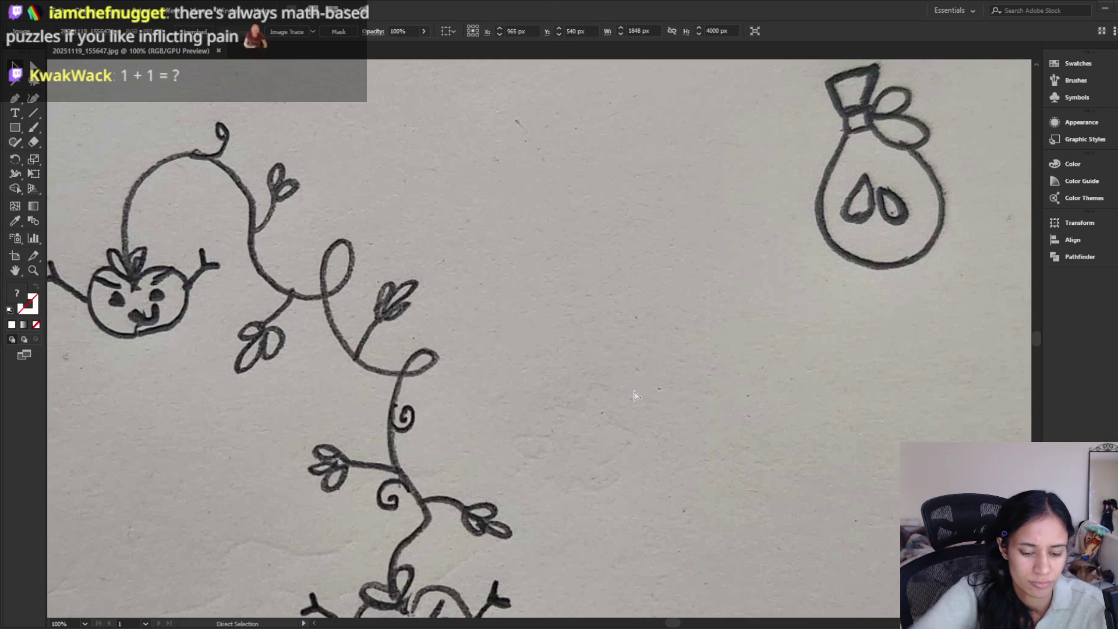
{"action": "key", "text": "ctrl+minus"}
{"action": "key", "text": "ctrl+minus"}
{"action": "left_click_drag", "start_coordinate": [585, 392], "coordinate": [583, 52]}
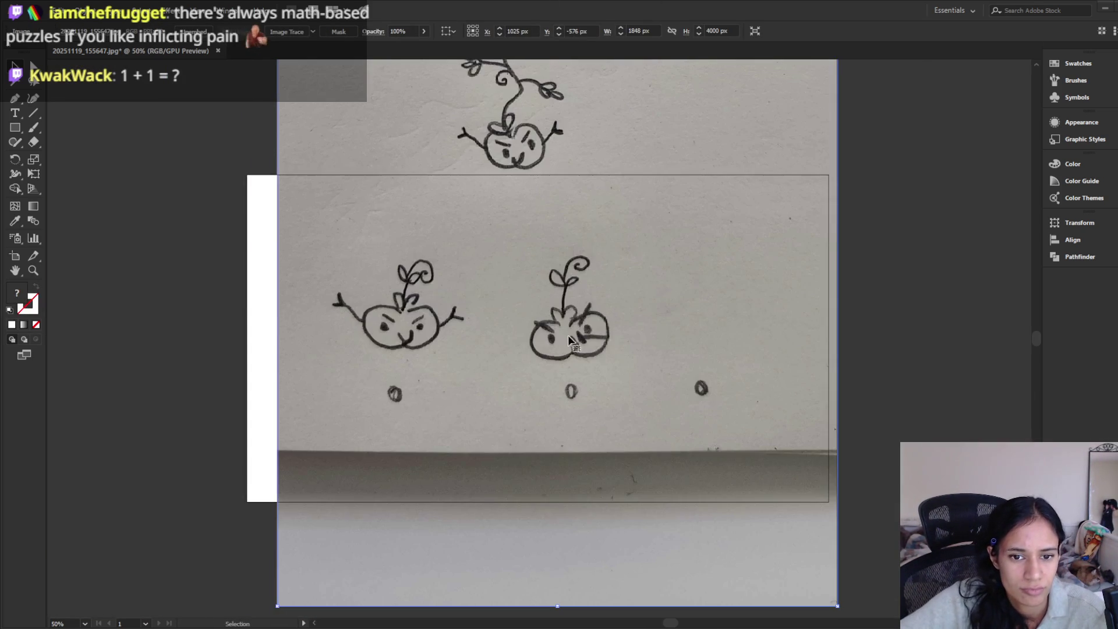
{"action": "left_click_drag", "start_coordinate": [594, 319], "coordinate": [537, 454]}
{"action": "mouse_move", "coordinate": [578, 294]}
{"action": "left_mouse_down"}
{"action": "mouse_move", "coordinate": [592, 308]}
{"action": "mouse_move", "coordinate": [594, 286]}
{"action": "left_mouse_up"}
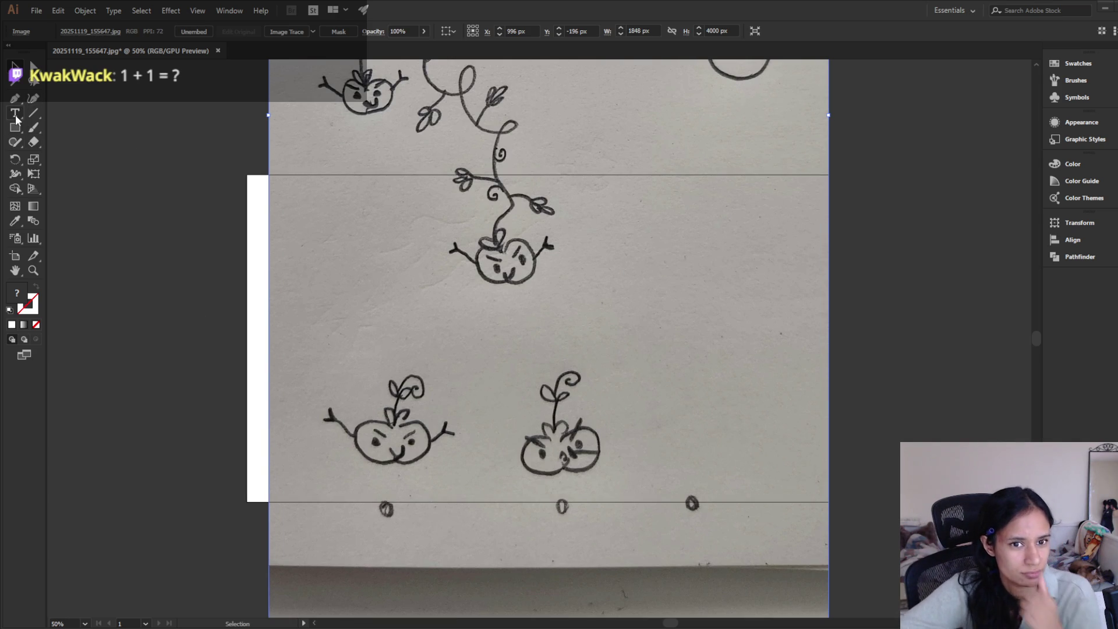
{"action": "left_click_drag", "start_coordinate": [523, 260], "coordinate": [533, 428]}
{"action": "left_click_drag", "start_coordinate": [527, 348], "coordinate": [528, 360]}
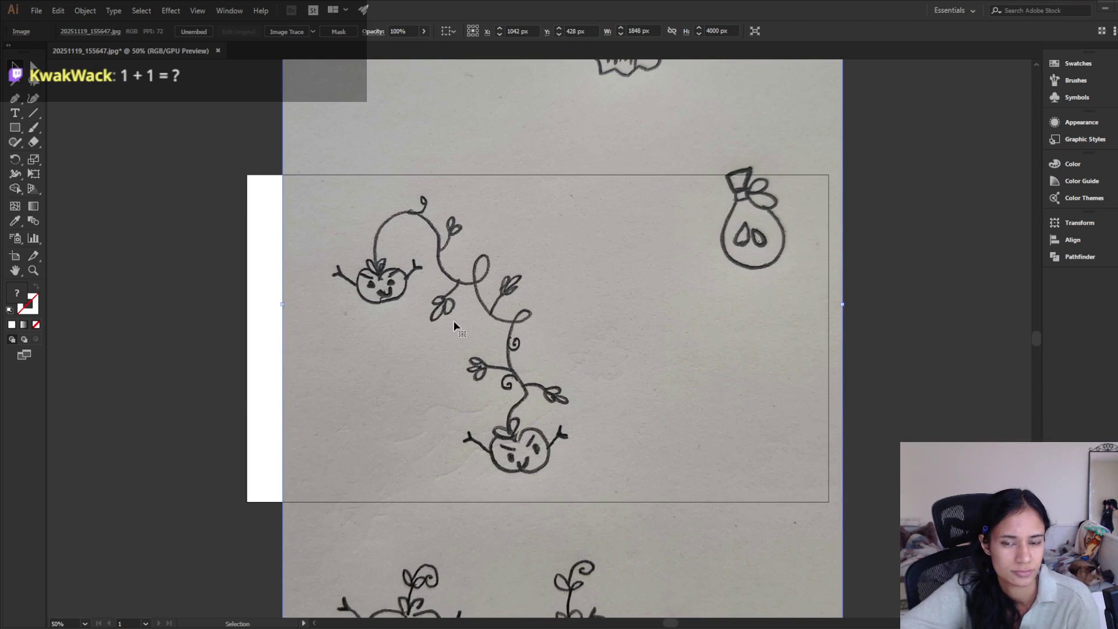
{"action": "left_click", "coordinate": [15, 99]}
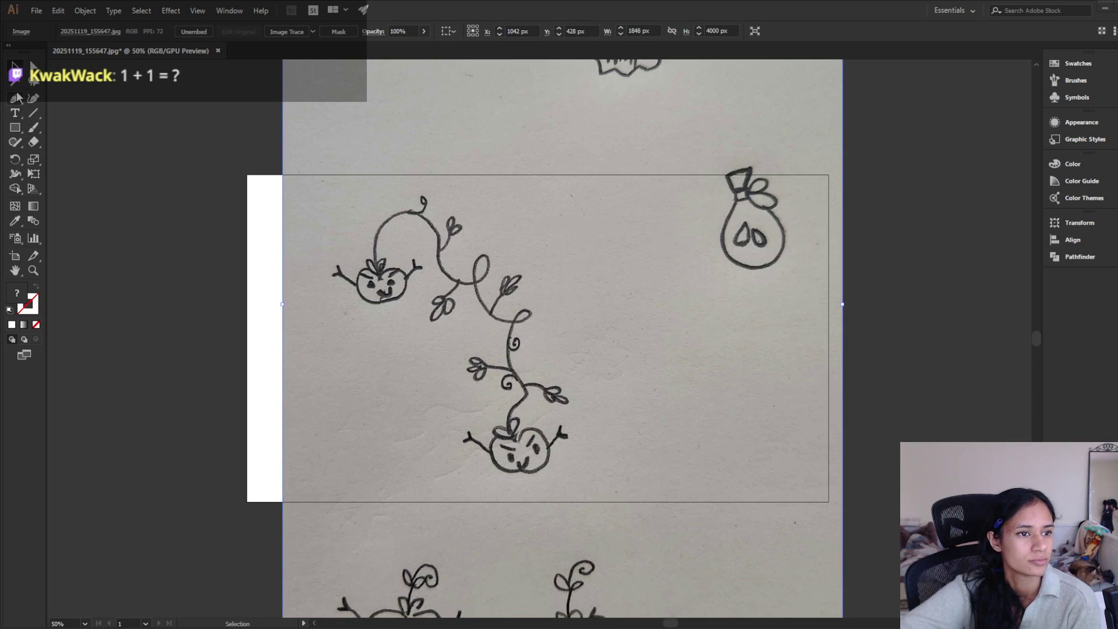
Step: Trace a closed Pen-tool polygon around the vine and its two seed creatures
{"action": "left_click_drag", "start_coordinate": [459, 198], "coordinate": [414, 187]}
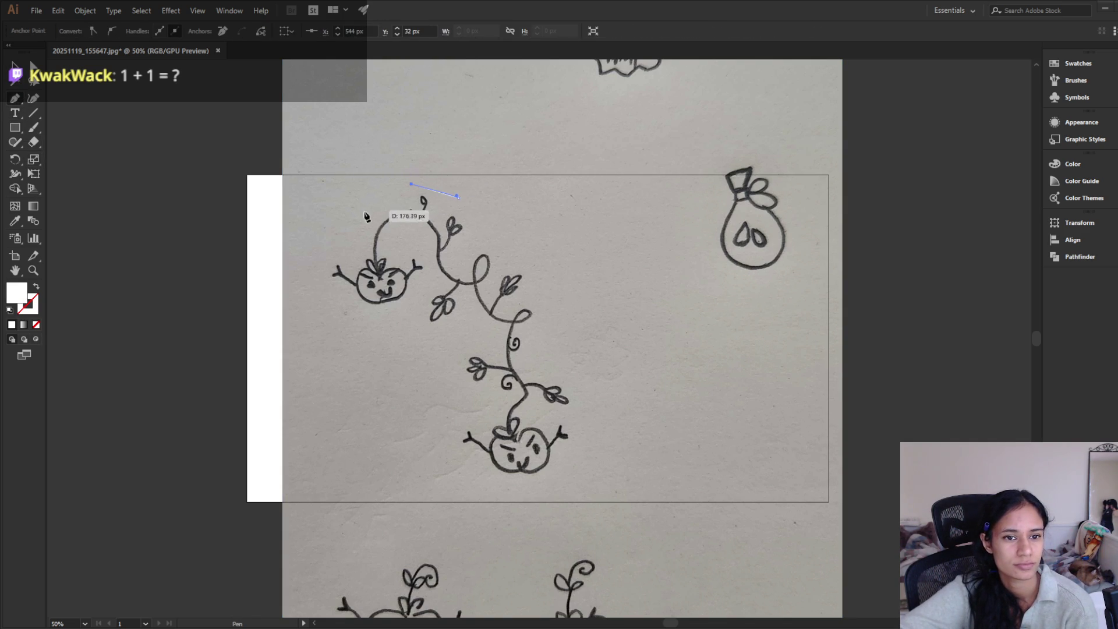
{"action": "left_click", "coordinate": [412, 186]}
{"action": "left_click", "coordinate": [323, 260]}
{"action": "left_click", "coordinate": [355, 313]}
{"action": "left_click", "coordinate": [399, 312]}
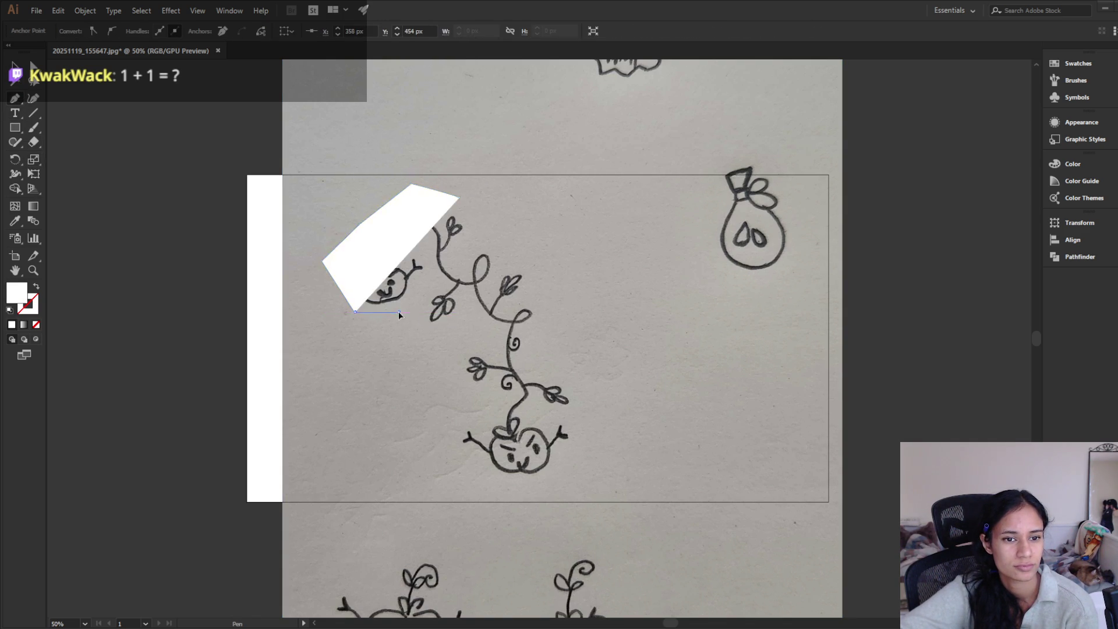
{"action": "left_click", "coordinate": [423, 327]}
{"action": "left_click", "coordinate": [449, 379]}
{"action": "left_click", "coordinate": [459, 415]}
{"action": "left_click", "coordinate": [459, 441]}
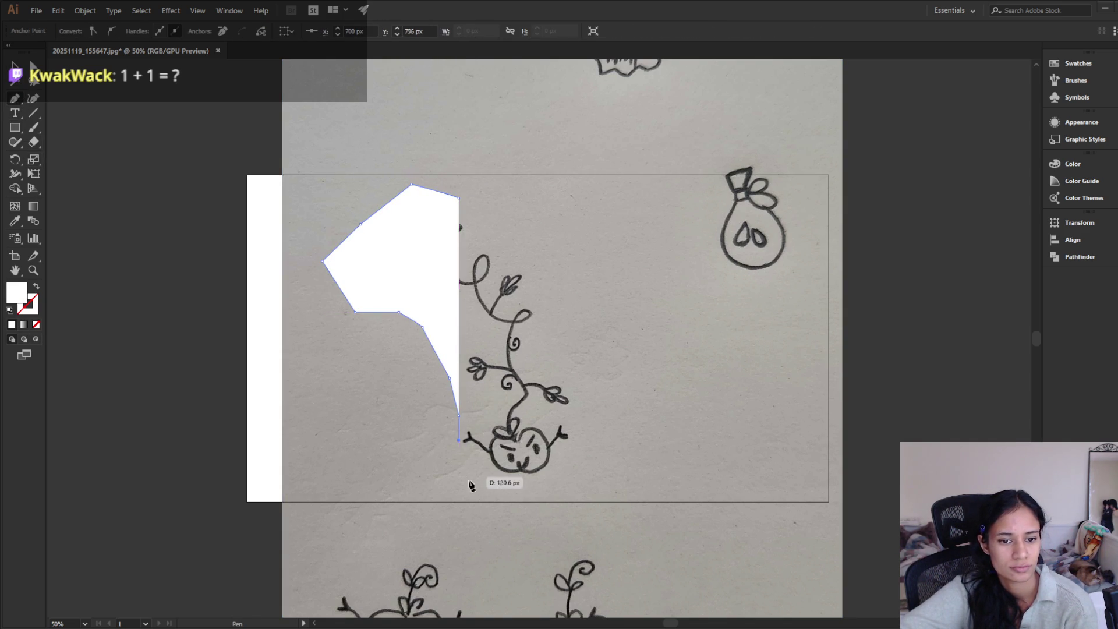
{"action": "left_click", "coordinate": [488, 485]}
{"action": "left_click", "coordinate": [552, 485]}
{"action": "left_click", "coordinate": [580, 452]}
{"action": "left_click", "coordinate": [584, 404]}
{"action": "left_click", "coordinate": [549, 324]}
{"action": "left_click", "coordinate": [525, 244]}
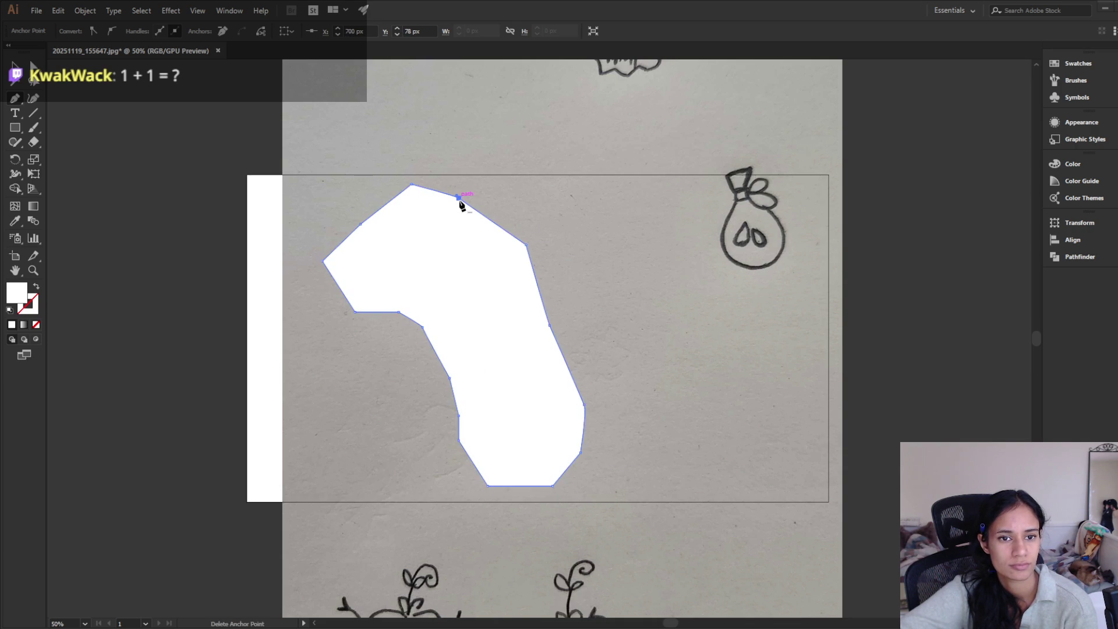
{"action": "left_click", "coordinate": [459, 200]}
Step: Move a copy of the sketch photo aside, then select the photo together with the white outline
{"action": "left_click", "coordinate": [33, 65]}
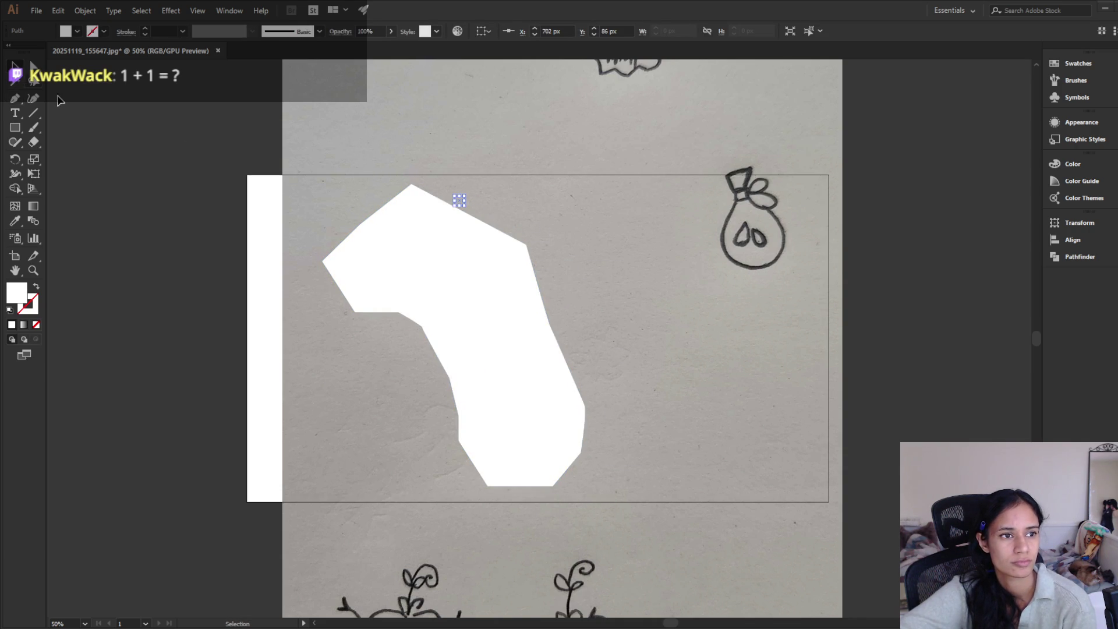
{"action": "left_click", "coordinate": [608, 285]}
{"action": "mouse_move", "coordinate": [591, 285]}
{"action": "left_mouse_down"}
{"action": "mouse_move", "coordinate": [539, 336]}
{"action": "mouse_move", "coordinate": [826, 357]}
{"action": "left_mouse_up"}
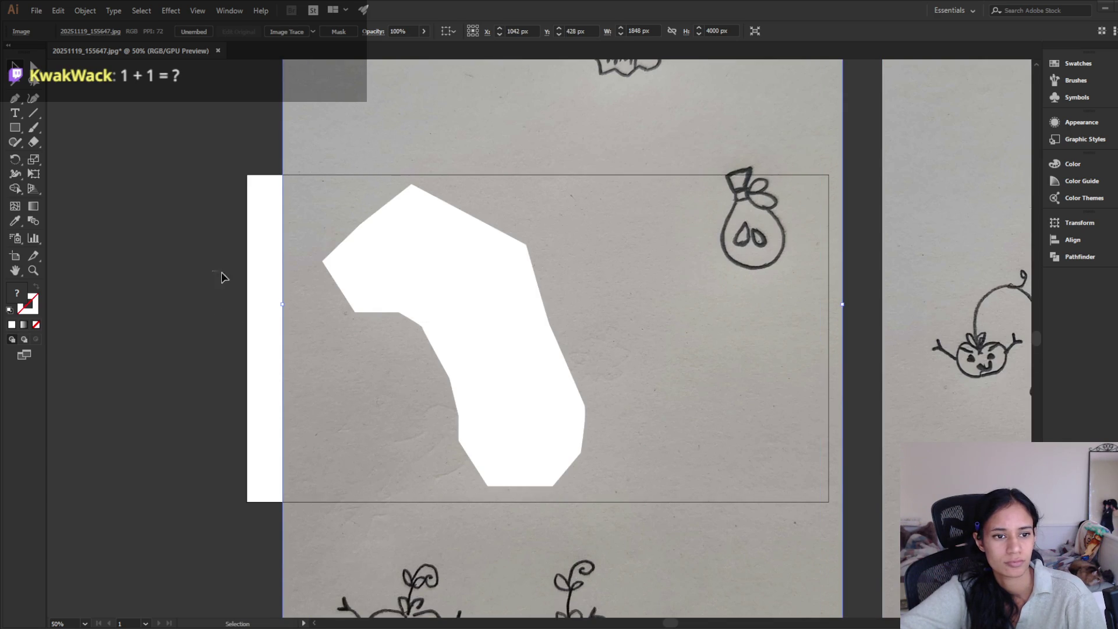
{"action": "left_click", "coordinate": [502, 340], "text": "shift"}
{"action": "right_click", "coordinate": [502, 339]}
Step: Crop the photo to the outline shape, undoing an attempted resize and move of the cropped vine
{"action": "left_click", "coordinate": [587, 423]}
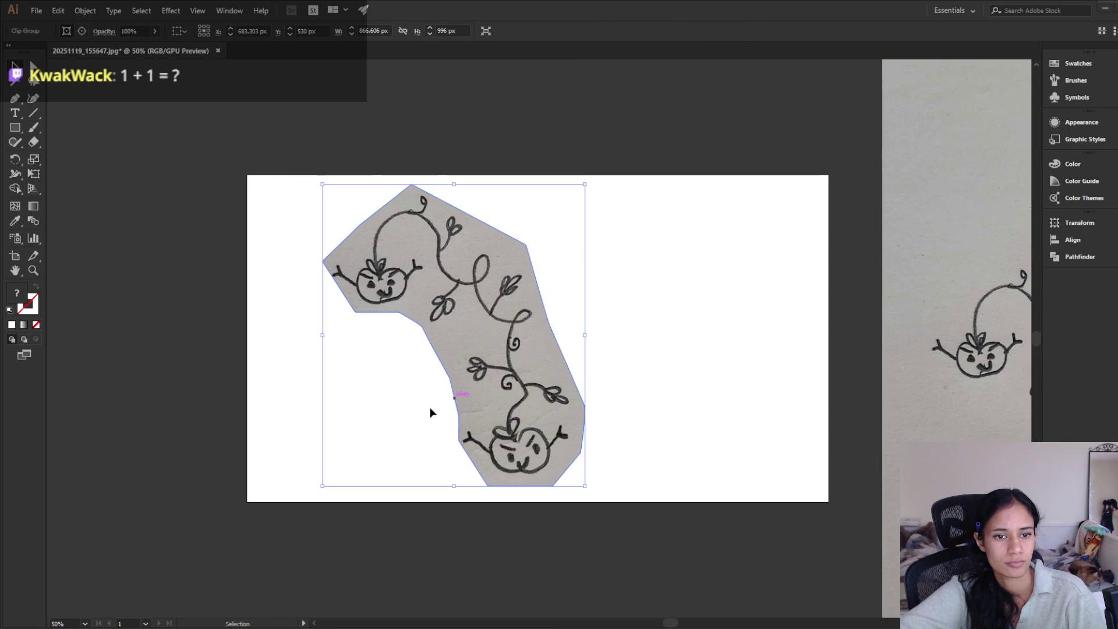
{"action": "mouse_move", "coordinate": [586, 487]}
{"action": "left_mouse_down"}
{"action": "mouse_move", "coordinate": [600, 477]}
{"action": "mouse_move", "coordinate": [445, 349]}
{"action": "mouse_move", "coordinate": [411, 338]}
{"action": "left_mouse_up"}
{"action": "mouse_move", "coordinate": [368, 224]}
{"action": "left_mouse_down"}
{"action": "mouse_move", "coordinate": [348, 233]}
{"action": "mouse_move", "coordinate": [339, 256]}
{"action": "left_mouse_up"}
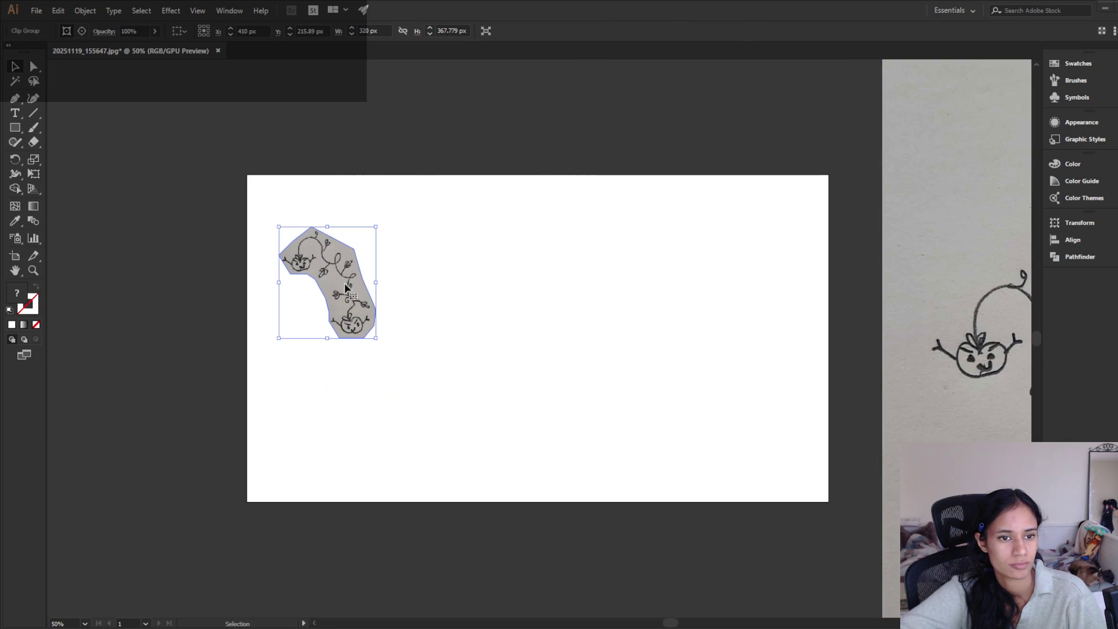
{"action": "key", "text": "ctrl+z"}
{"action": "key", "text": "ctrl+z"}
Step: Fit the artboard tightly around the cropped vine sketch
{"action": "key", "text": "v"}
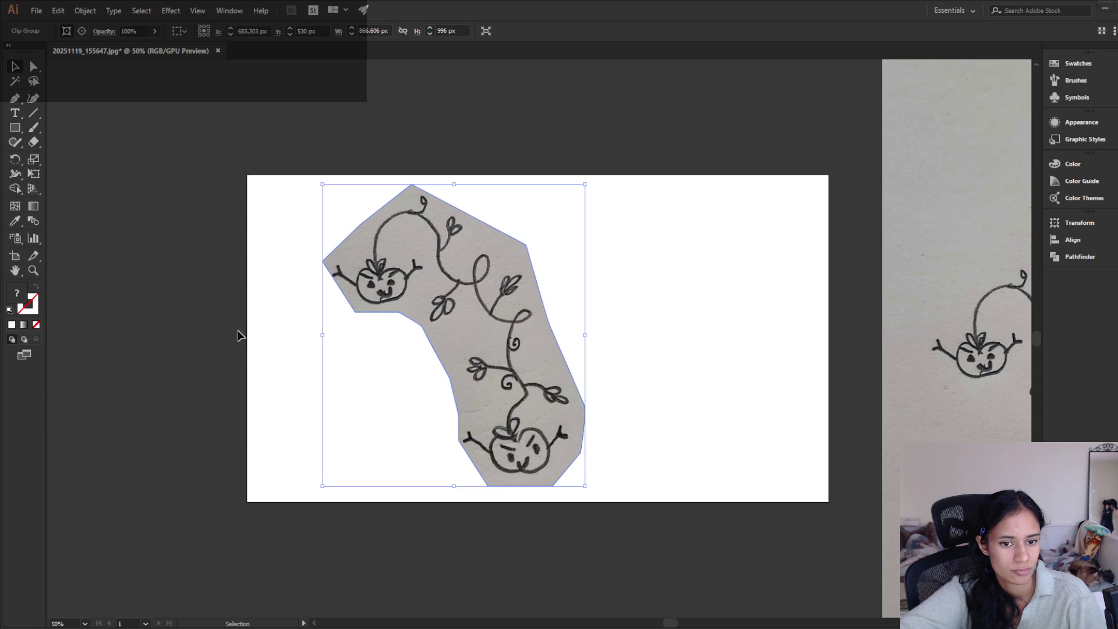
{"action": "left_click", "coordinate": [15, 256]}
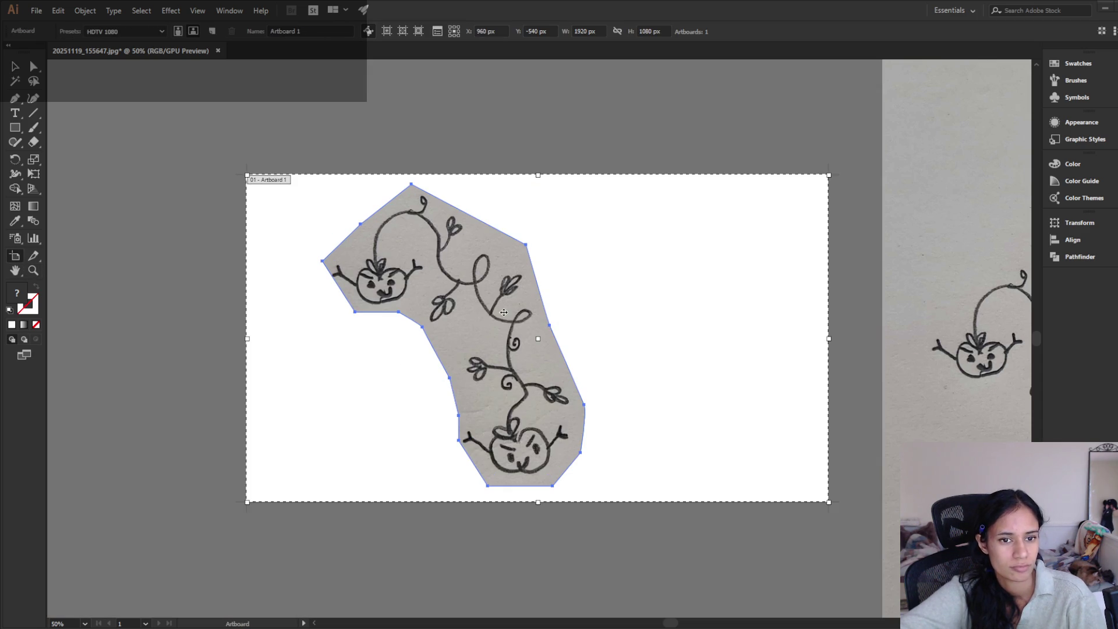
{"action": "left_click", "coordinate": [491, 326]}
Step: Export the artwork as 'vineguys', which fails with a raster file error
{"action": "left_click", "coordinate": [42, 12]}
{"action": "mouse_move", "coordinate": [120, 225]}
{"action": "left_click", "coordinate": [244, 236]}
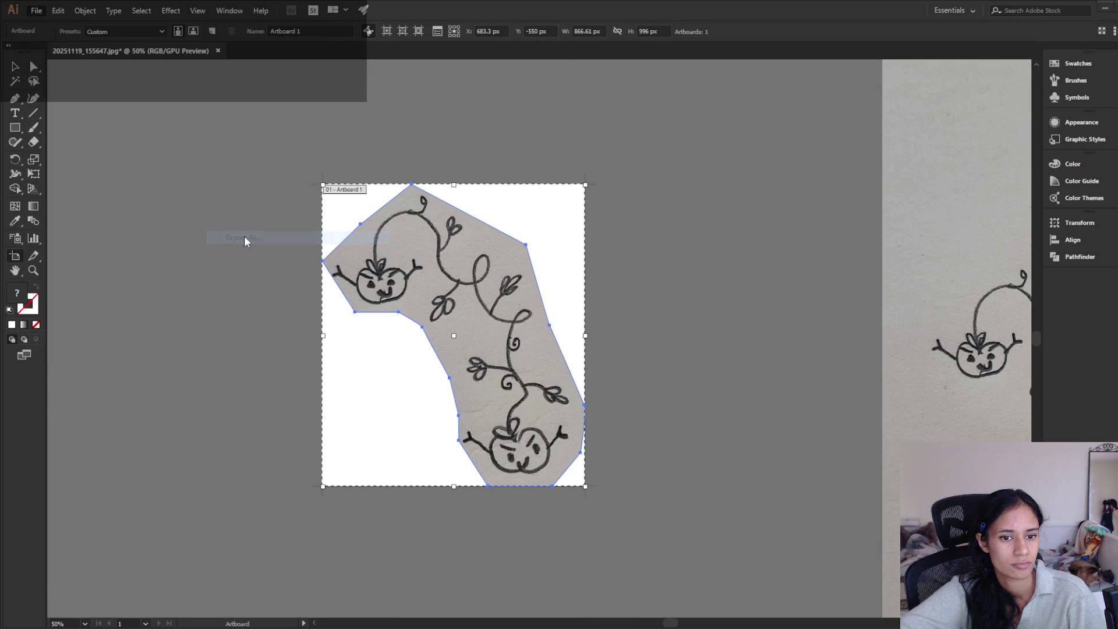
{"action": "type", "text": "vineguys"}
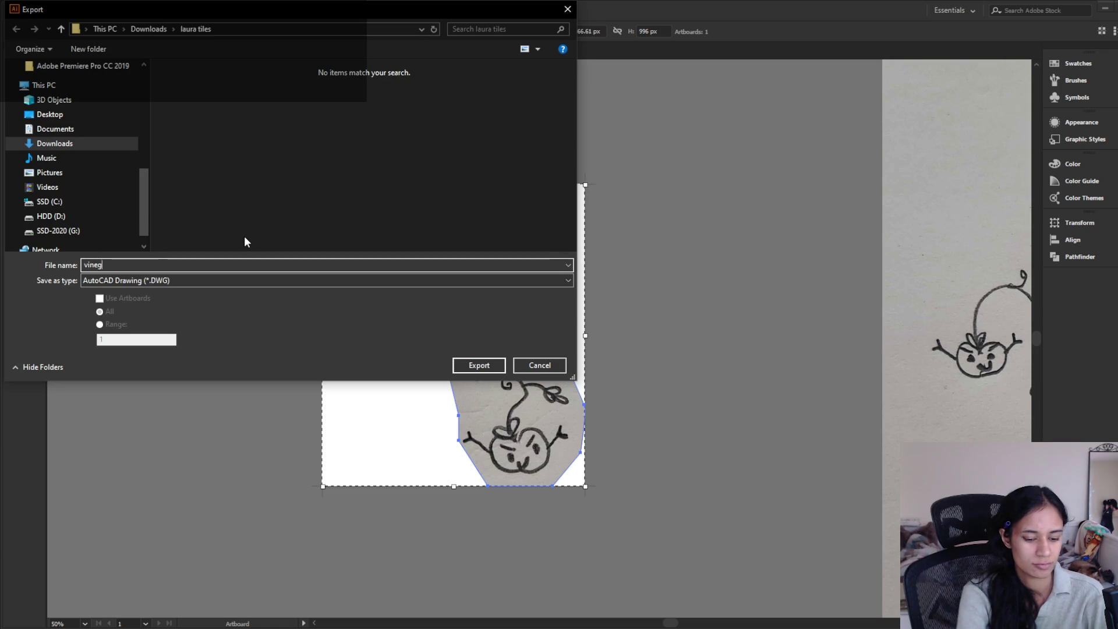
{"action": "key", "text": "Return"}
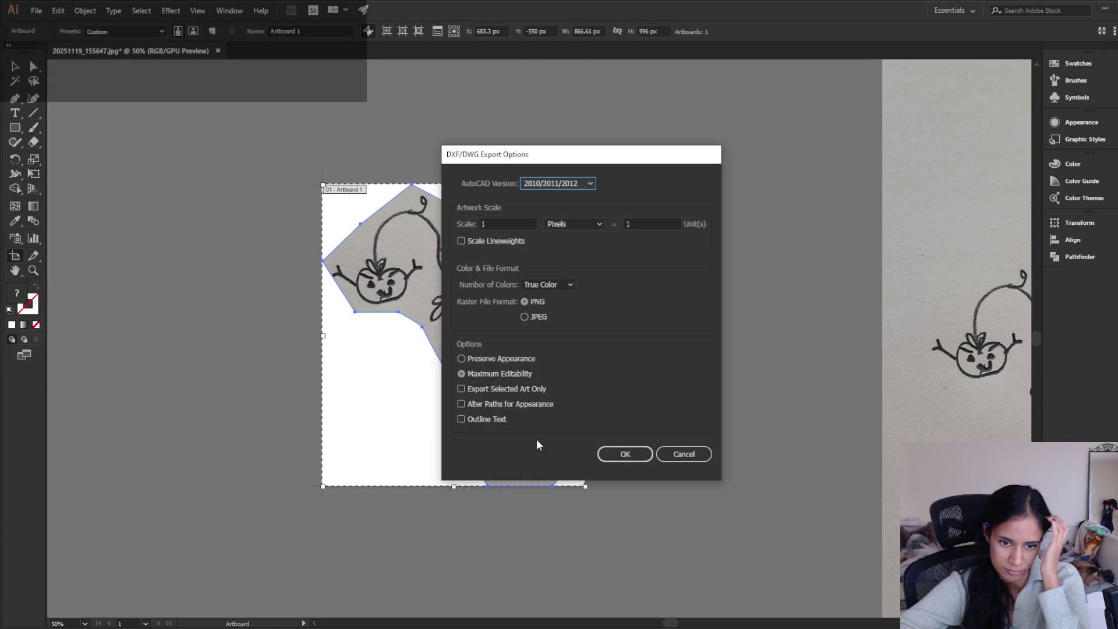
{"action": "left_click", "coordinate": [608, 454]}
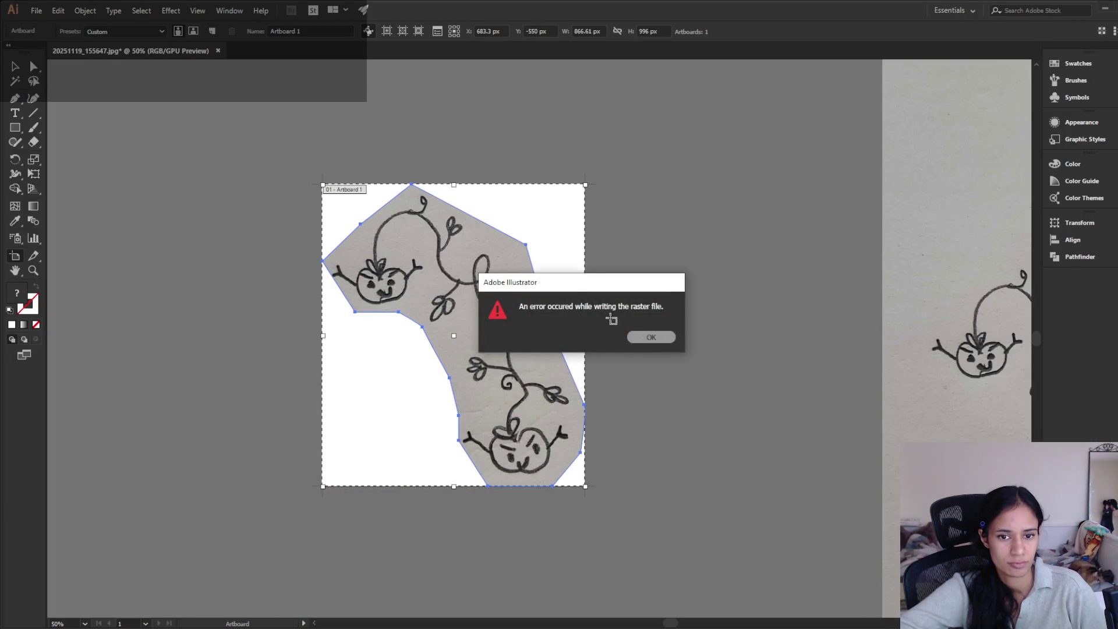
{"action": "left_click", "coordinate": [645, 336]}
Step: Export the artboard as PNG 'vineguysss' with Use Artboards; dismiss the unknown error
{"action": "left_click", "coordinate": [36, 11]}
{"action": "mouse_move", "coordinate": [135, 229]}
{"action": "left_click", "coordinate": [245, 237]}
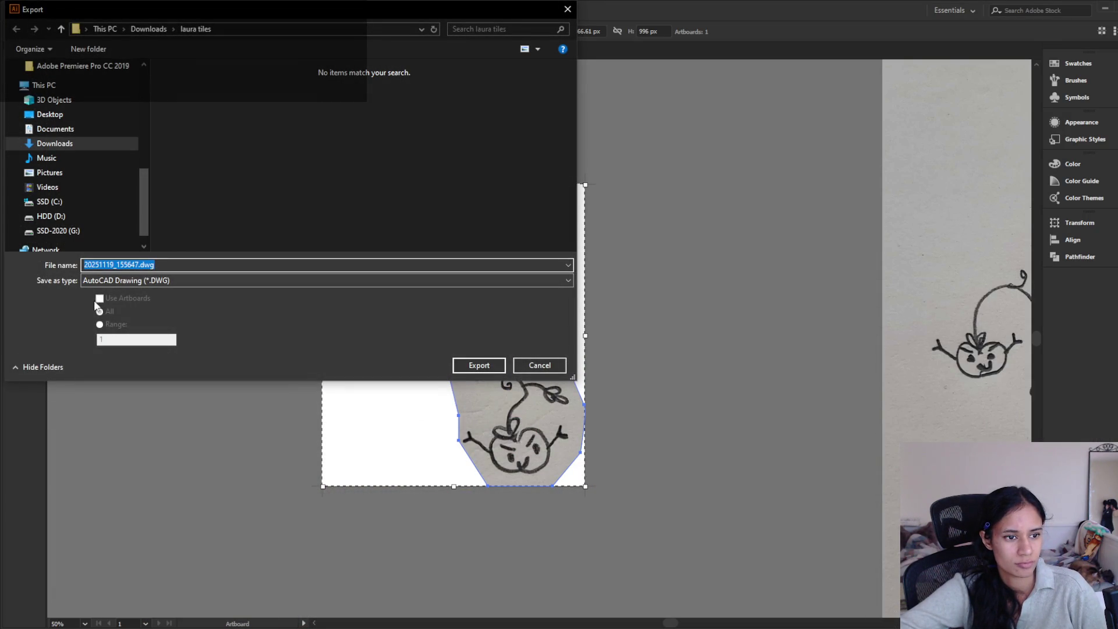
{"action": "left_click", "coordinate": [128, 280]}
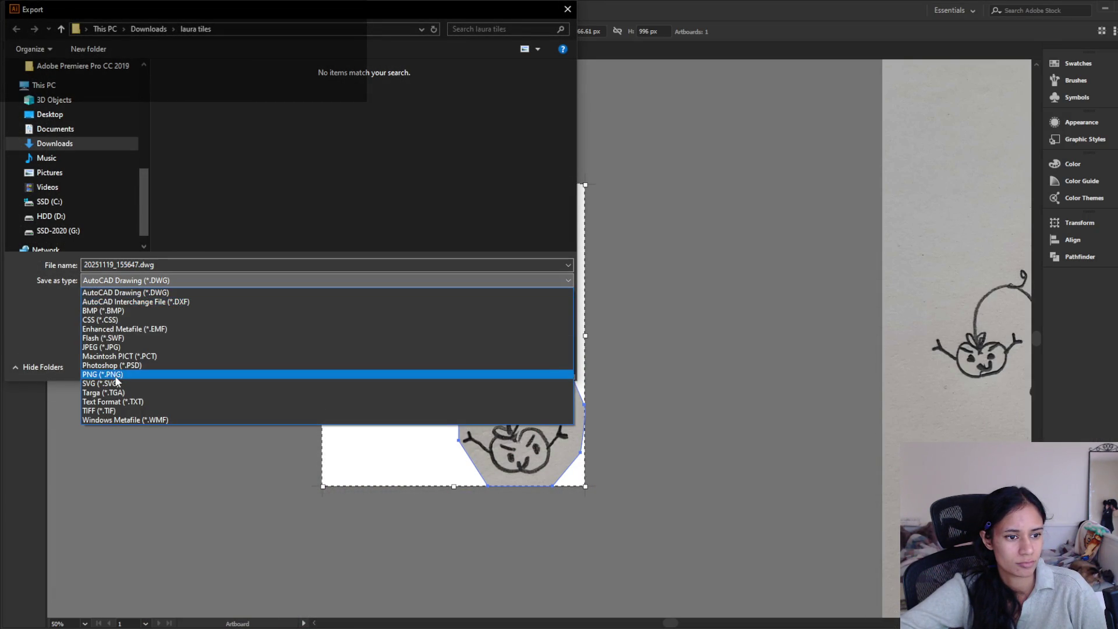
{"action": "left_click", "coordinate": [116, 374]}
{"action": "left_click", "coordinate": [99, 297]}
{"action": "left_click", "coordinate": [176, 265]}
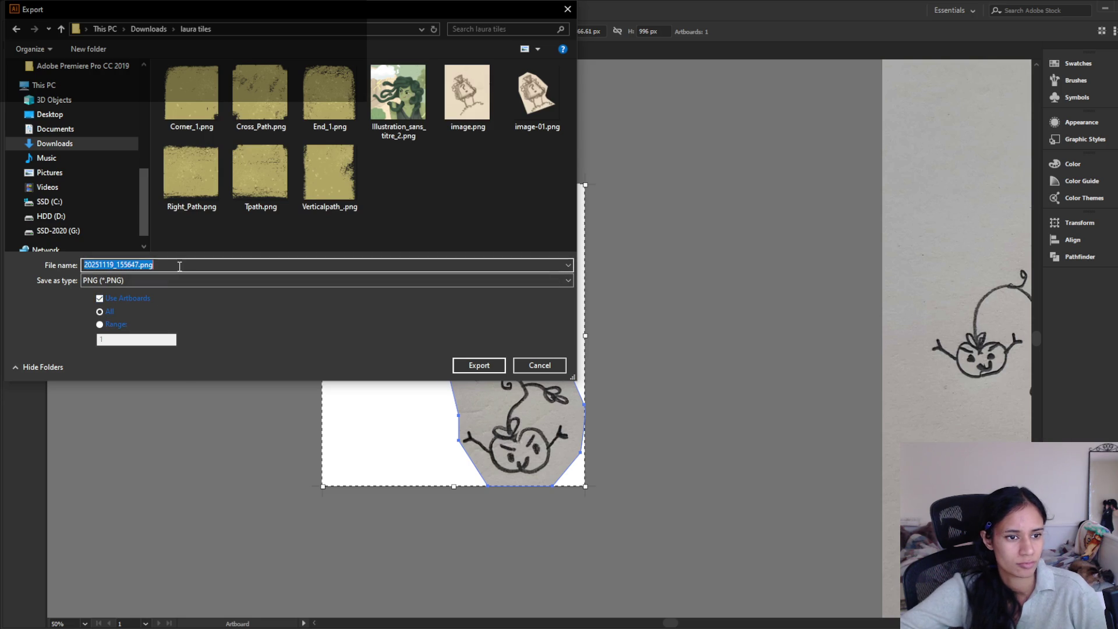
{"action": "type", "text": "vineguysss"}
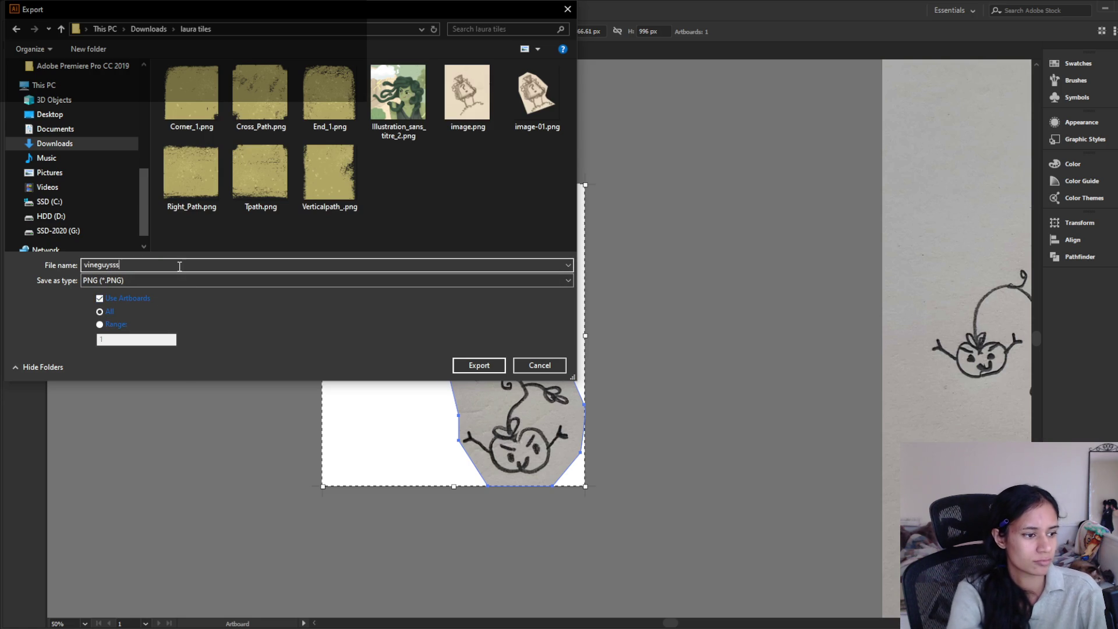
{"action": "left_click", "coordinate": [474, 366]}
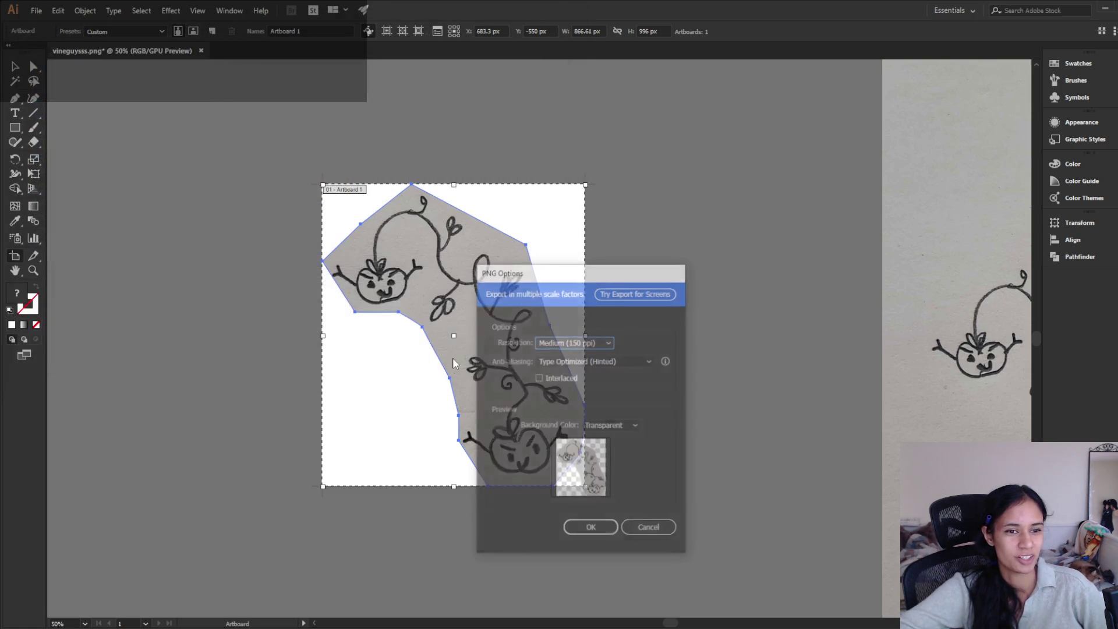
{"action": "left_click", "coordinate": [592, 528]}
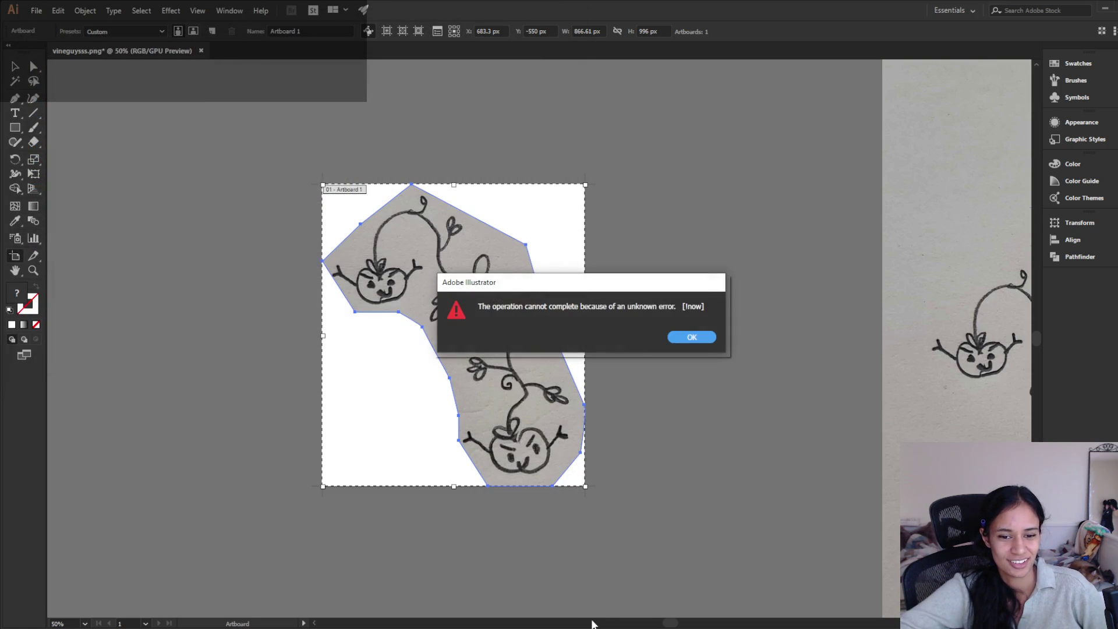
{"action": "left_click", "coordinate": [691, 337]}
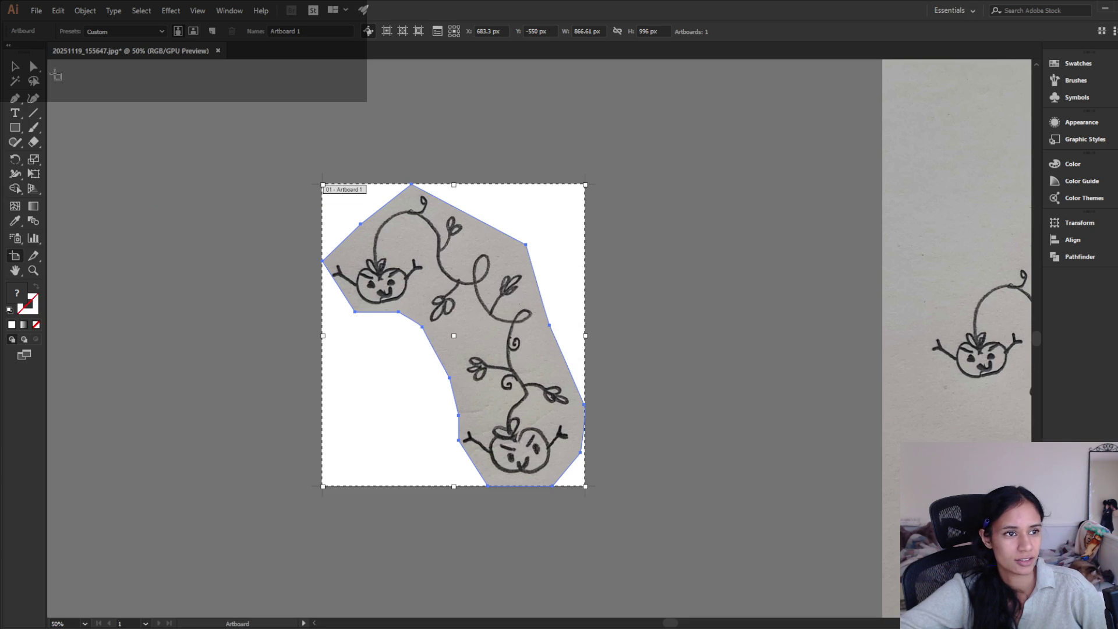
{"action": "left_click", "coordinate": [16, 69]}
{"action": "left_click", "coordinate": [220, 158]}
Step: Retry exporting as vineguysss.png at 150 ppi, transparent background; dismiss the unknown error
{"action": "left_click", "coordinate": [32, 12]}
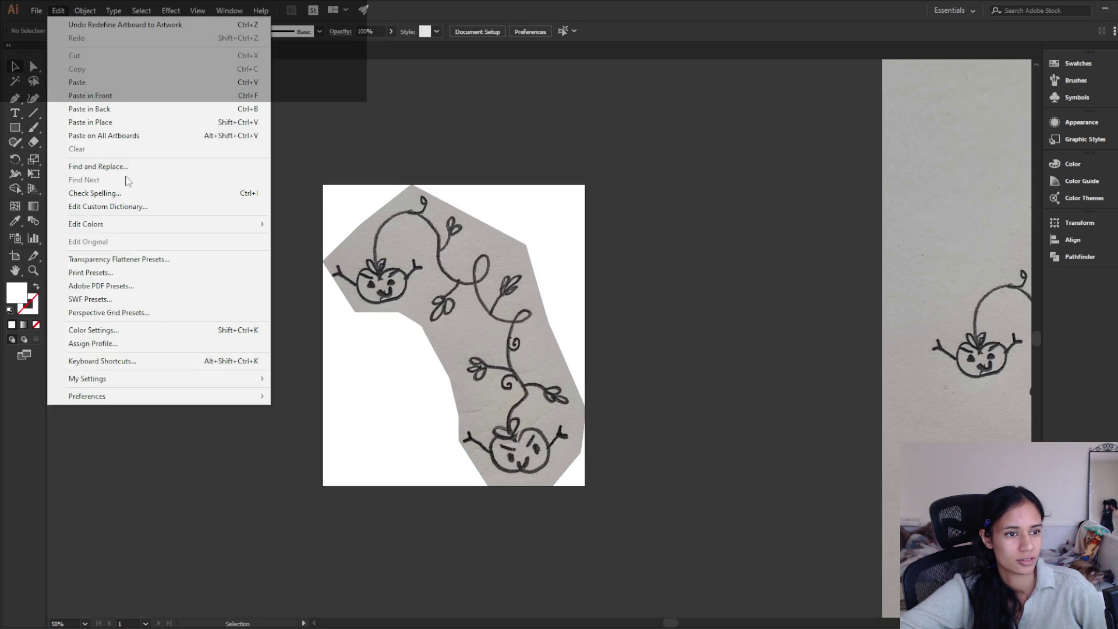
{"action": "mouse_move", "coordinate": [105, 224]}
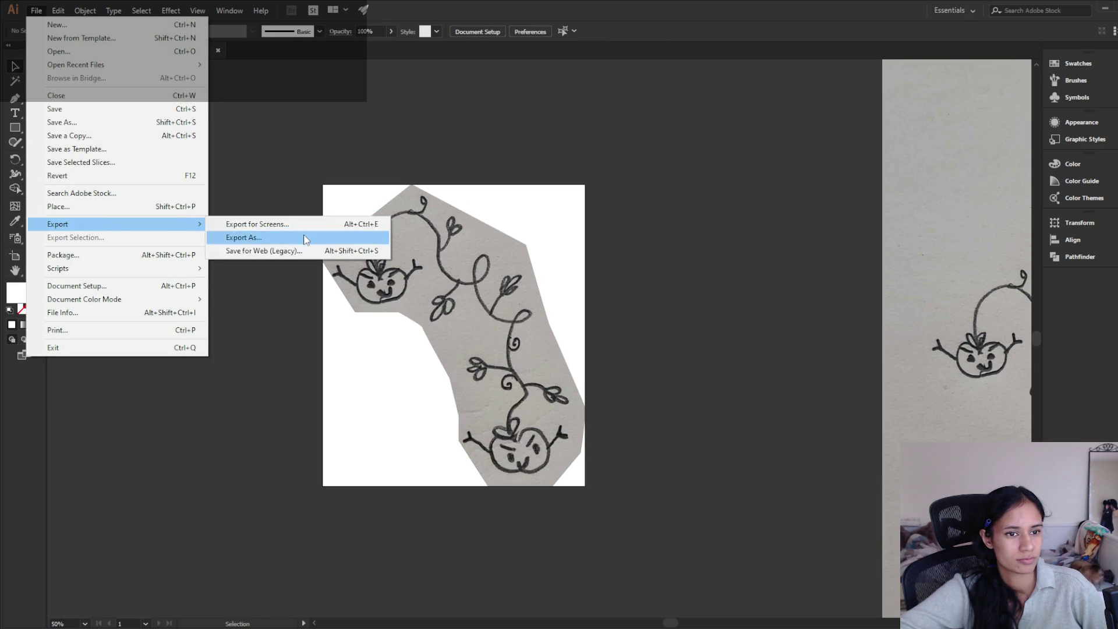
{"action": "left_click", "coordinate": [305, 238]}
{"action": "type", "text": "vine"}
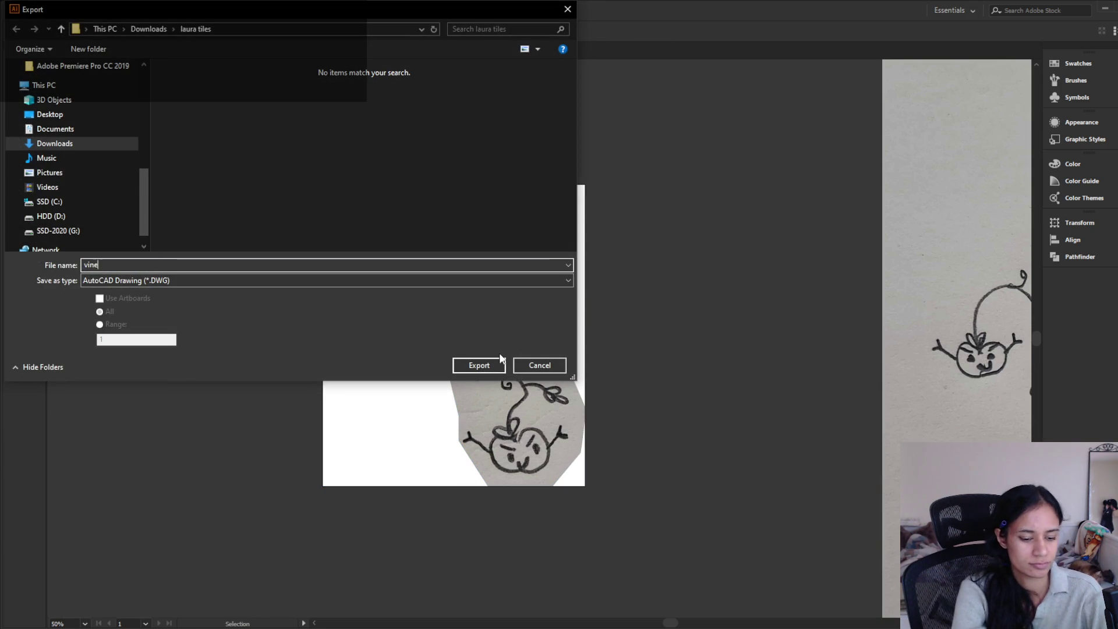
{"action": "type", "text": "guysss"}
{"action": "left_click", "coordinate": [178, 282]}
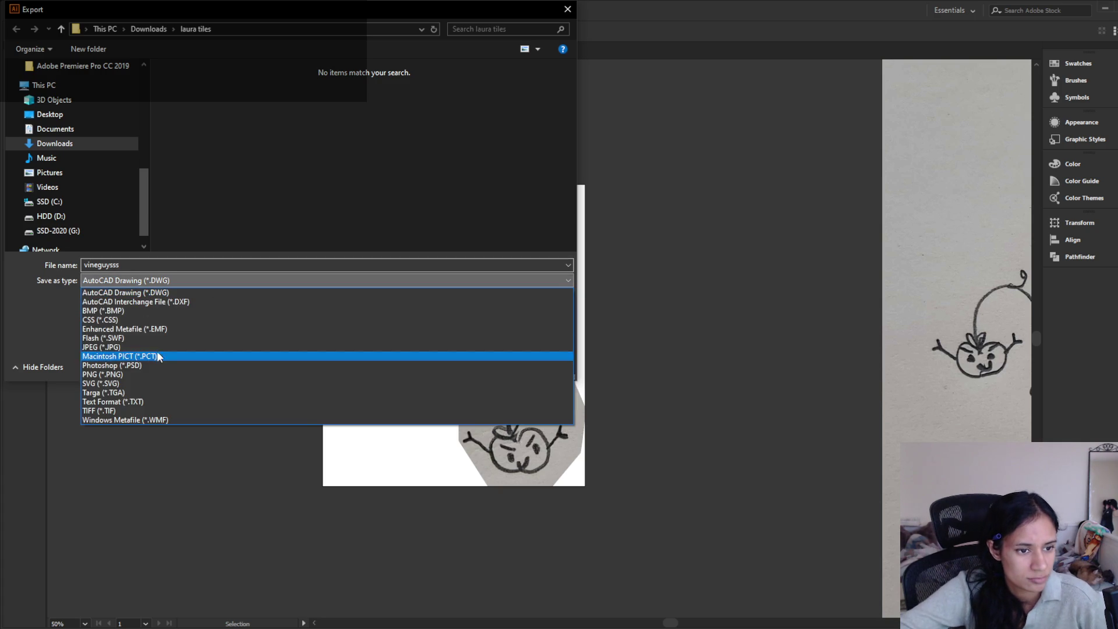
{"action": "left_click", "coordinate": [141, 376]}
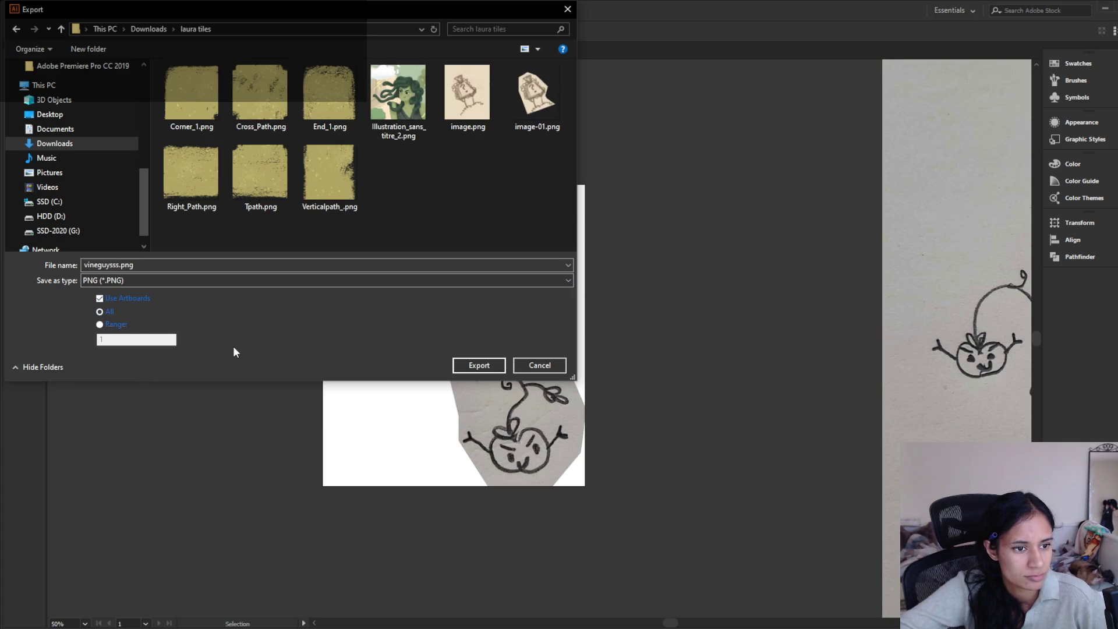
{"action": "left_click", "coordinate": [487, 374]}
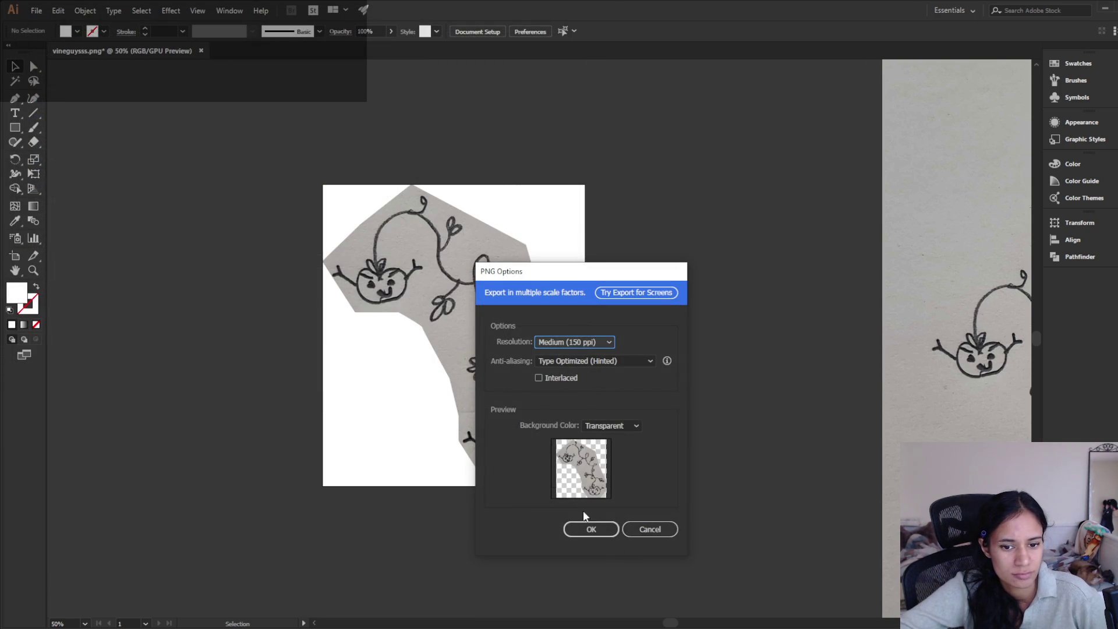
{"action": "left_click", "coordinate": [587, 523]}
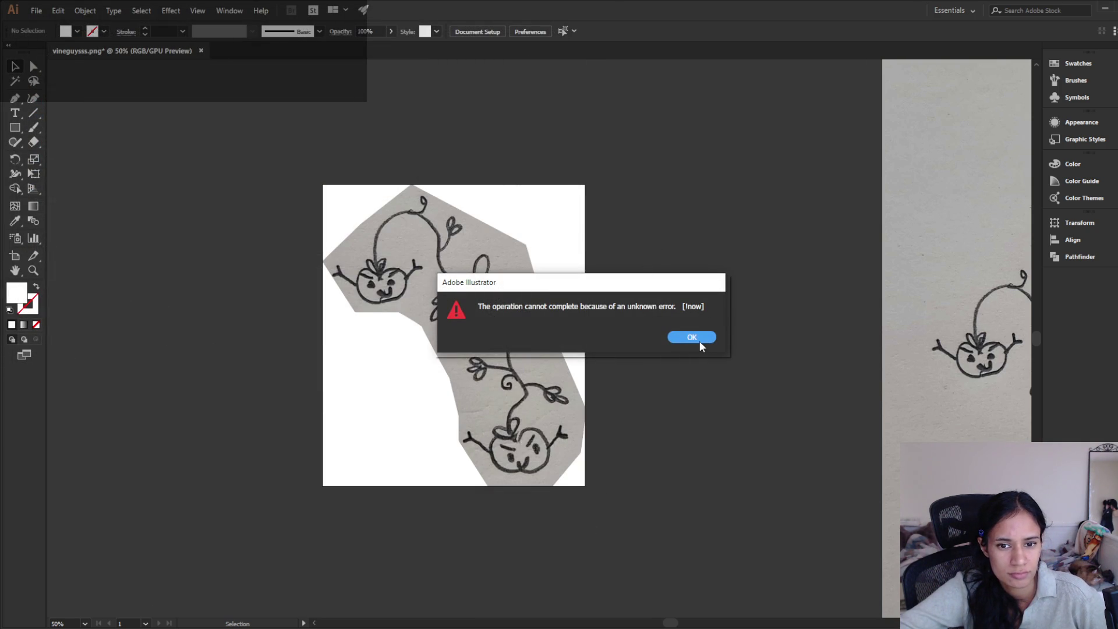
{"action": "left_click", "coordinate": [700, 342]}
Step: Select the vine sketch artwork, then clear the selection
{"action": "left_click", "coordinate": [495, 358]}
{"action": "left_click", "coordinate": [230, 399]}
{"action": "left_click", "coordinate": [34, 13]}
{"action": "mouse_move", "coordinate": [78, 224]}
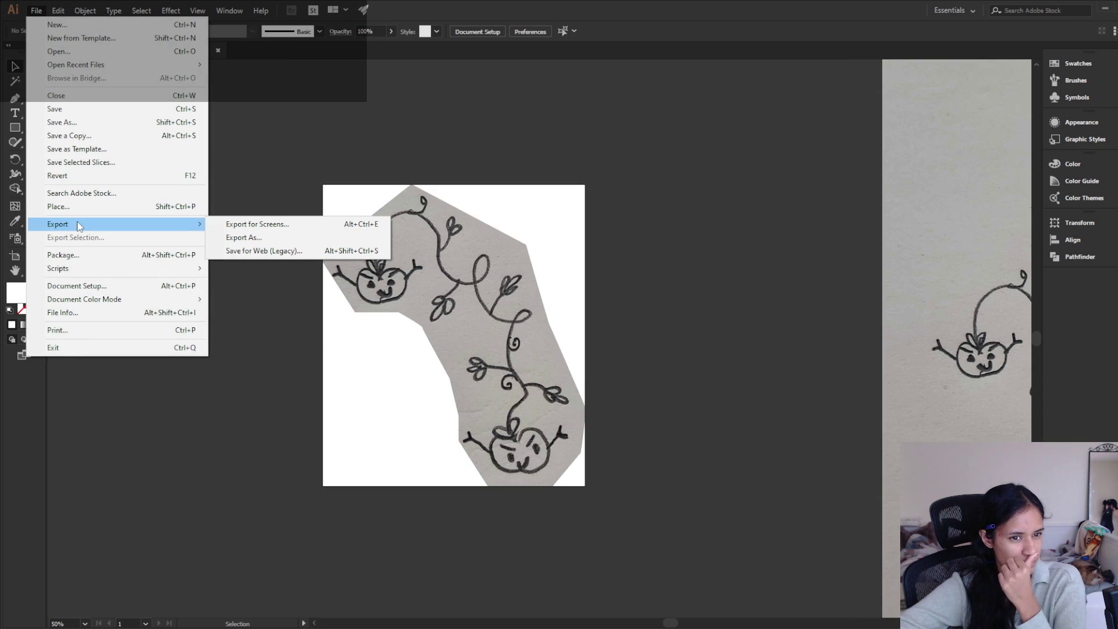
Step: Export as 20251119_155647.png, trying PSD and SVG before PNG; dismiss the same unknown error
{"action": "left_click", "coordinate": [294, 239]}
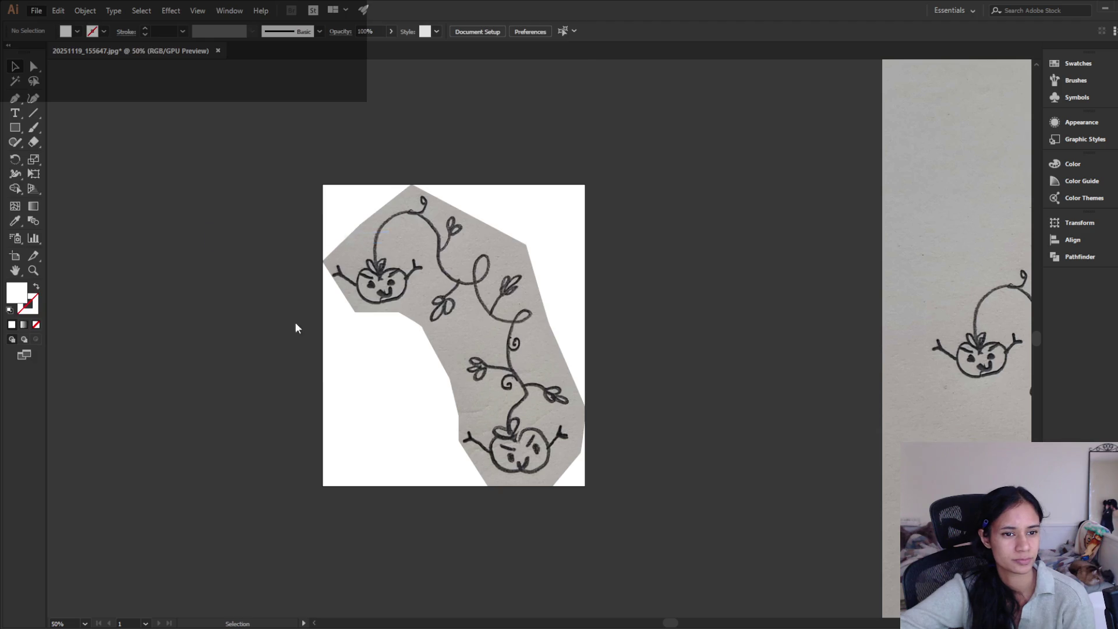
{"action": "left_click", "coordinate": [144, 279]}
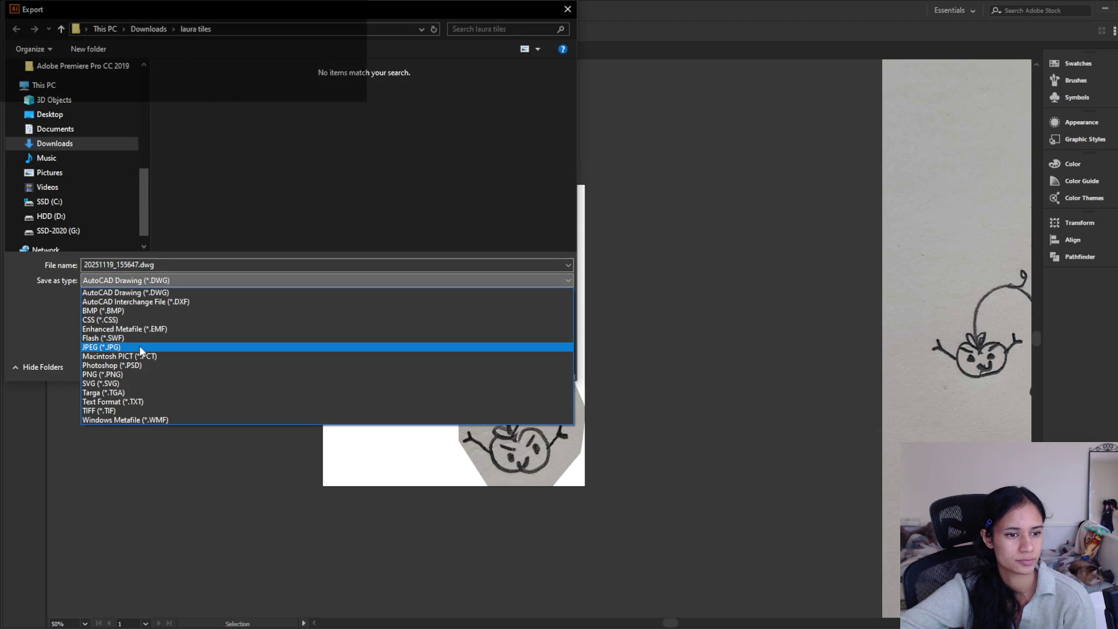
{"action": "left_click", "coordinate": [140, 367]}
{"action": "left_click", "coordinate": [129, 278]}
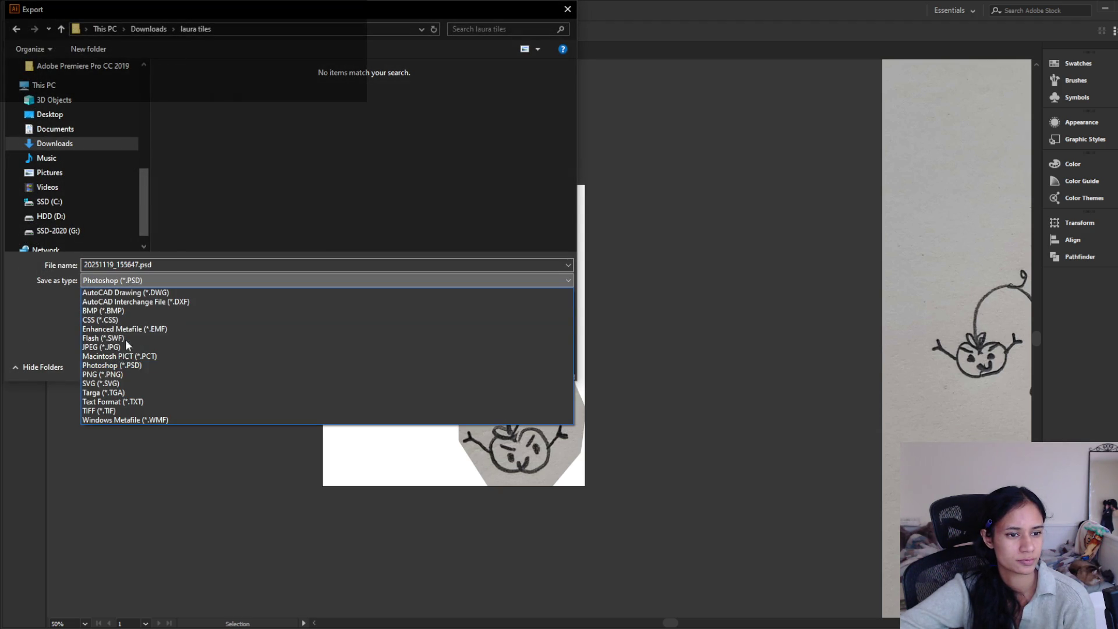
{"action": "left_click", "coordinate": [122, 382]}
{"action": "left_click", "coordinate": [130, 280]}
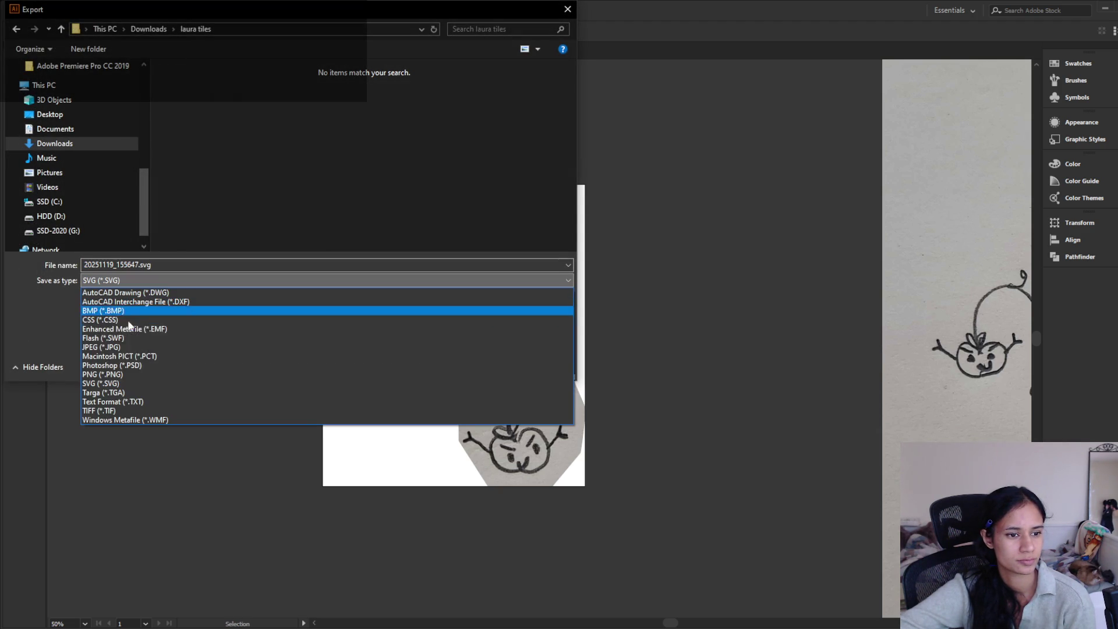
{"action": "left_click", "coordinate": [128, 376]}
{"action": "left_click", "coordinate": [479, 365]}
{"action": "left_click", "coordinate": [599, 526]}
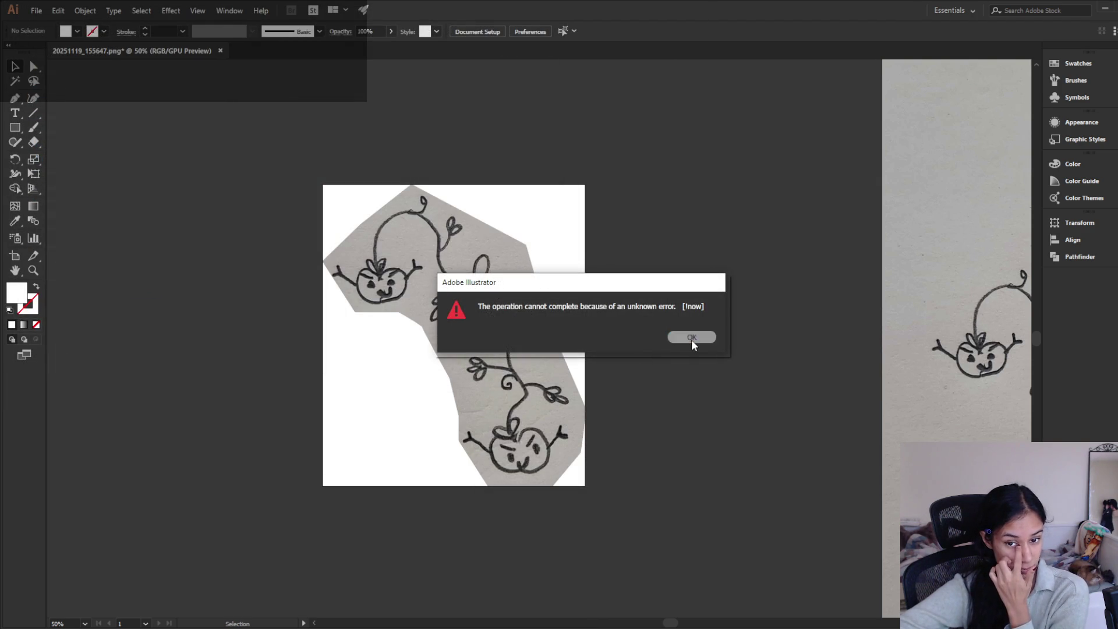
{"action": "left_click", "coordinate": [692, 337]}
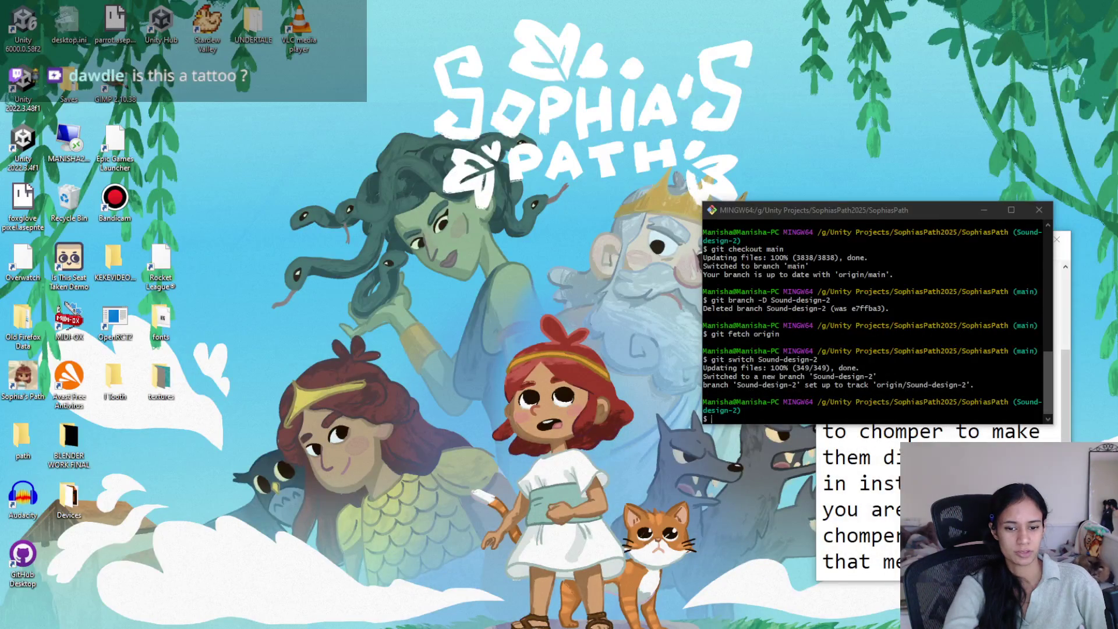
Step: Close the sketch without saving, relaunch Adobe Illustrator CC 2017, and switch to Unity
{"action": "key", "text": "ctrl+w"}
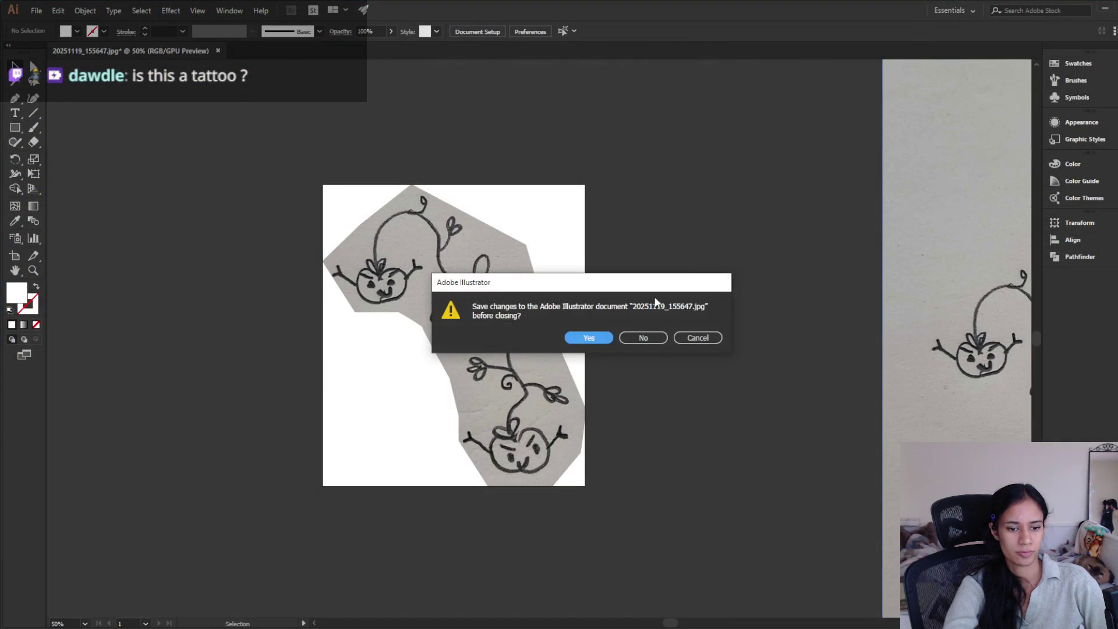
{"action": "left_click", "coordinate": [639, 337]}
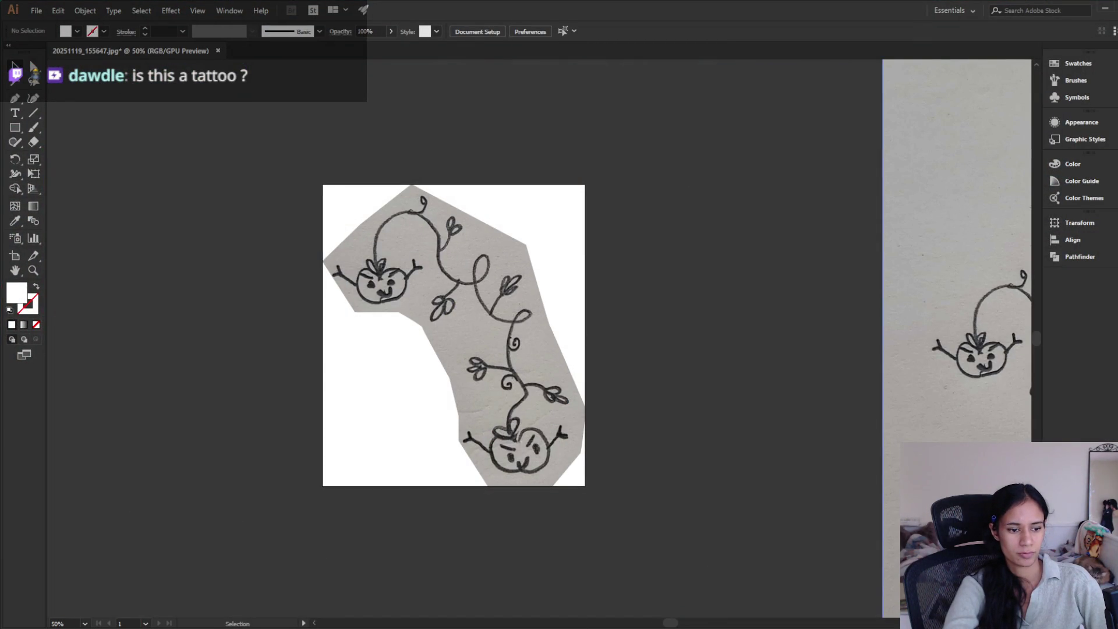
{"action": "key", "text": "super"}
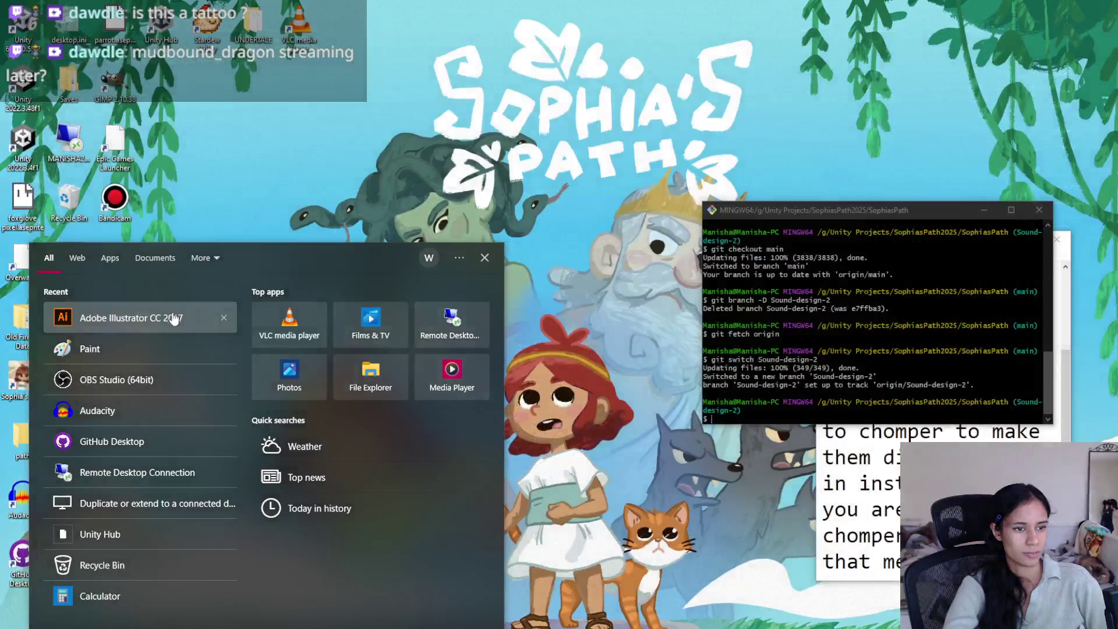
{"action": "left_click", "coordinate": [136, 324]}
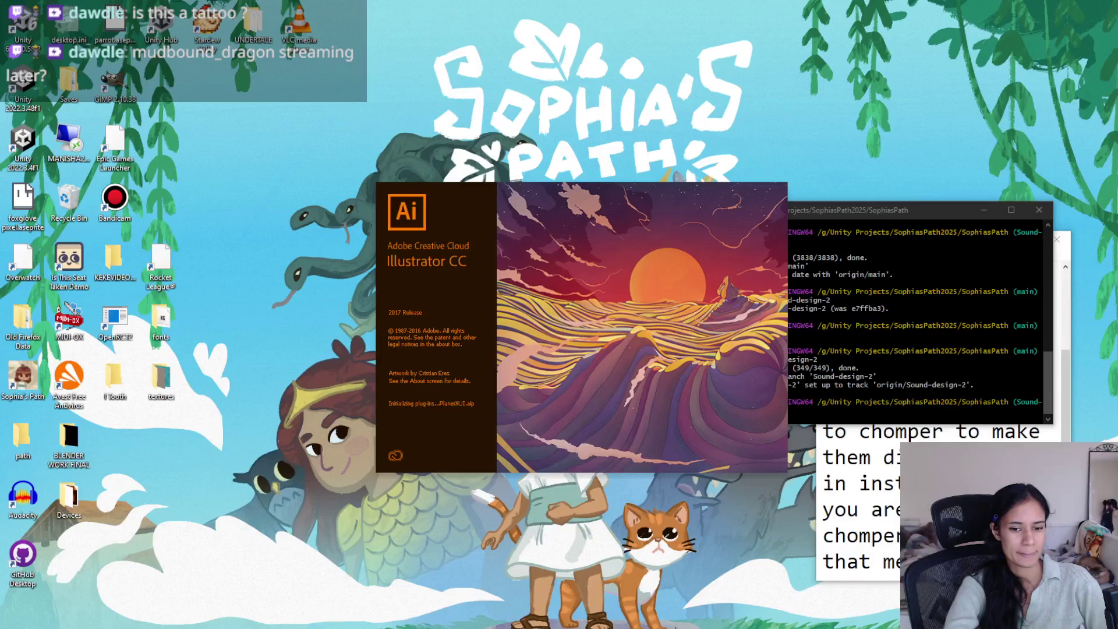
{"action": "key", "text": "alt+Tab"}
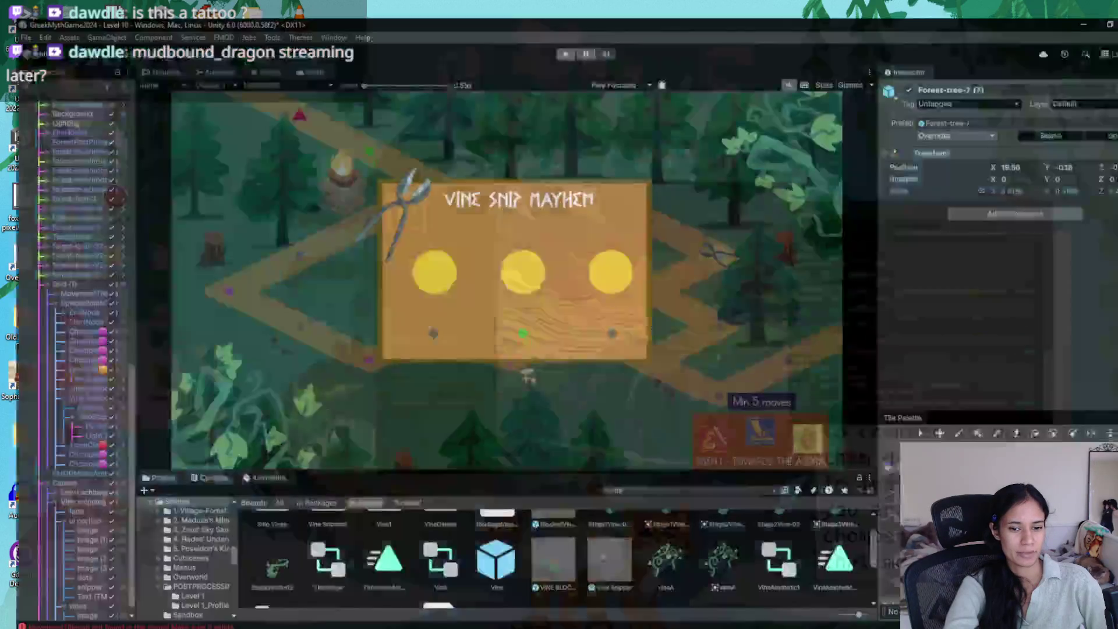
Step: Scroll through the Chrome sketch sheet's notes on poisonous seeds, then return to Unity's Vine Snip Mayhem view
{"action": "left_click", "coordinate": [270, 578]}
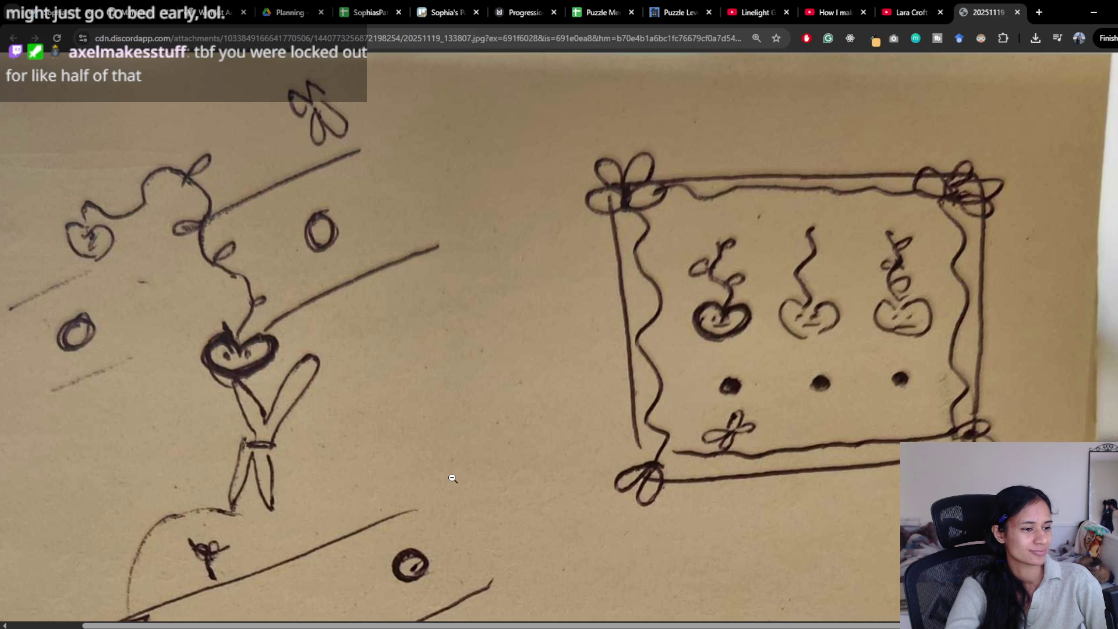
{"action": "scroll", "coordinate": [509, 486], "scroll_direction": "down", "scroll_amount": 10}
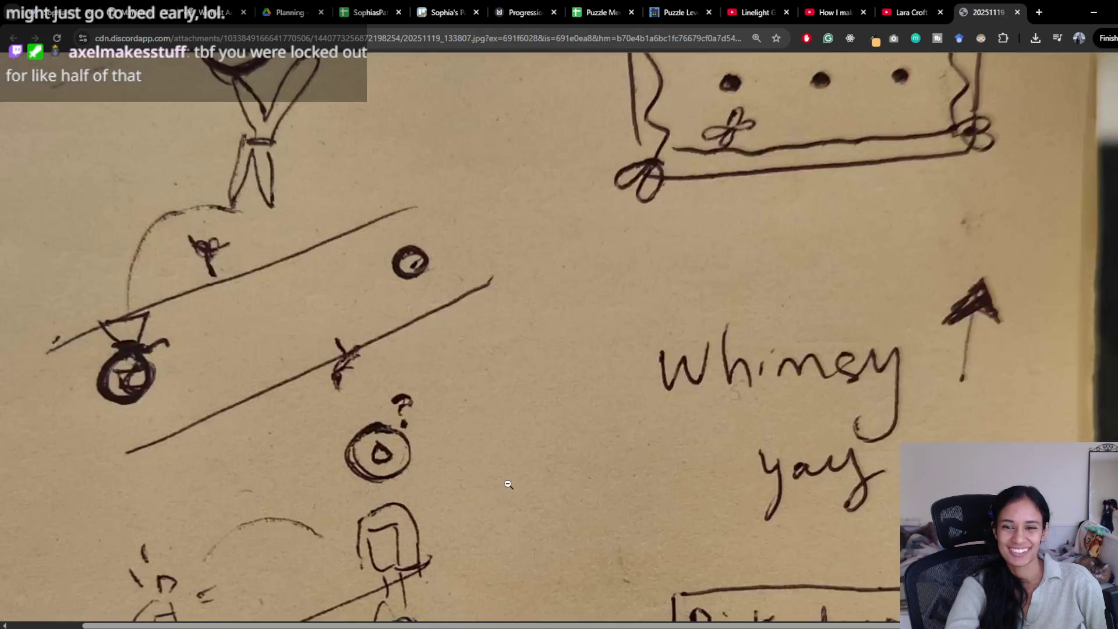
{"action": "scroll", "coordinate": [509, 485], "scroll_direction": "down", "scroll_amount": 4}
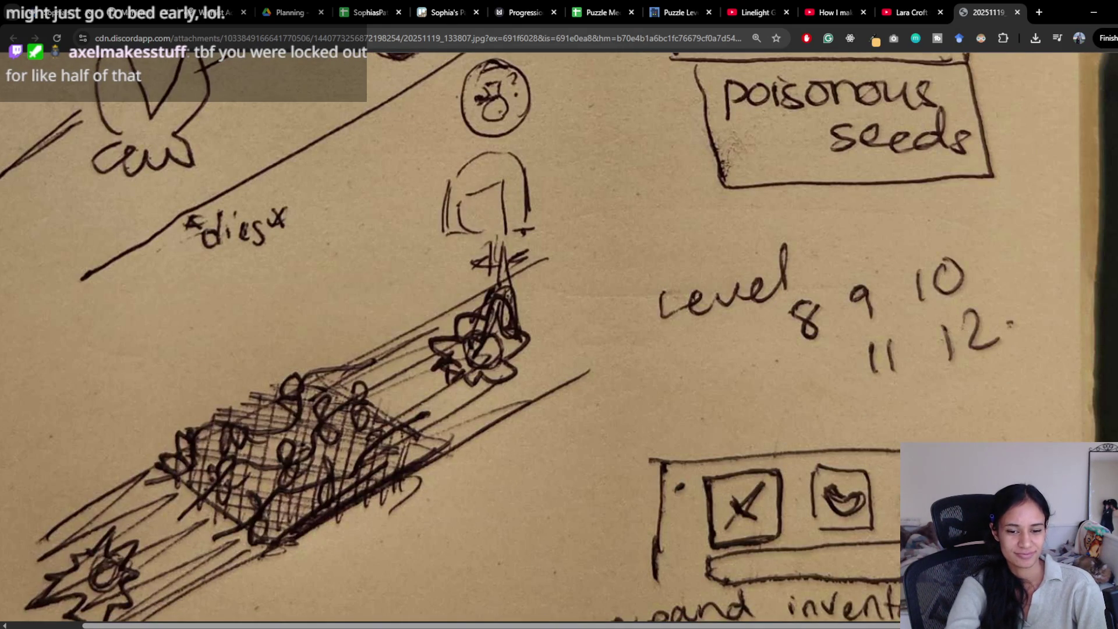
{"action": "key", "text": "alt+Tab"}
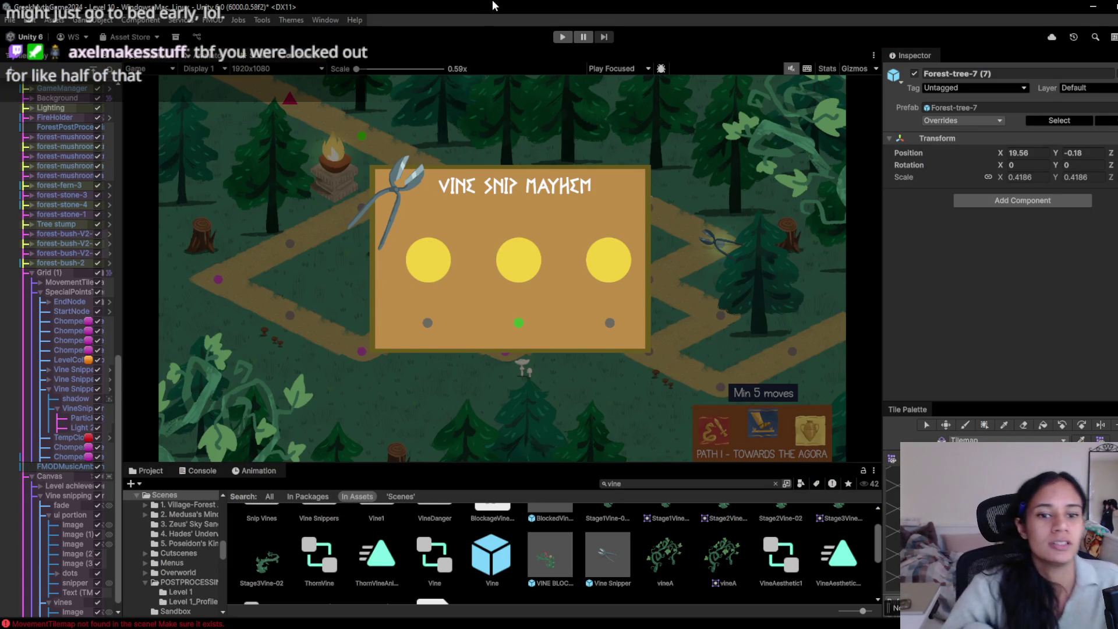
Step: Open 20251119_155647.jpg as a new Illustrator document and fit the artboard in view
{"action": "key", "text": "alt+Tab"}
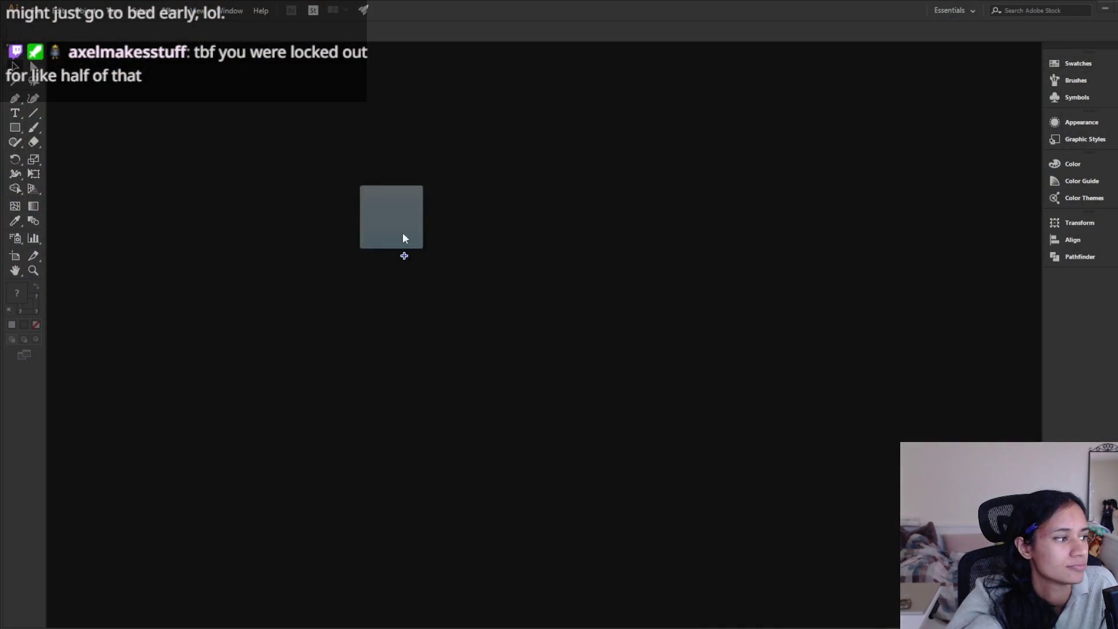
{"action": "left_click_drag", "start_coordinate": [404, 237], "coordinate": [386, 35]}
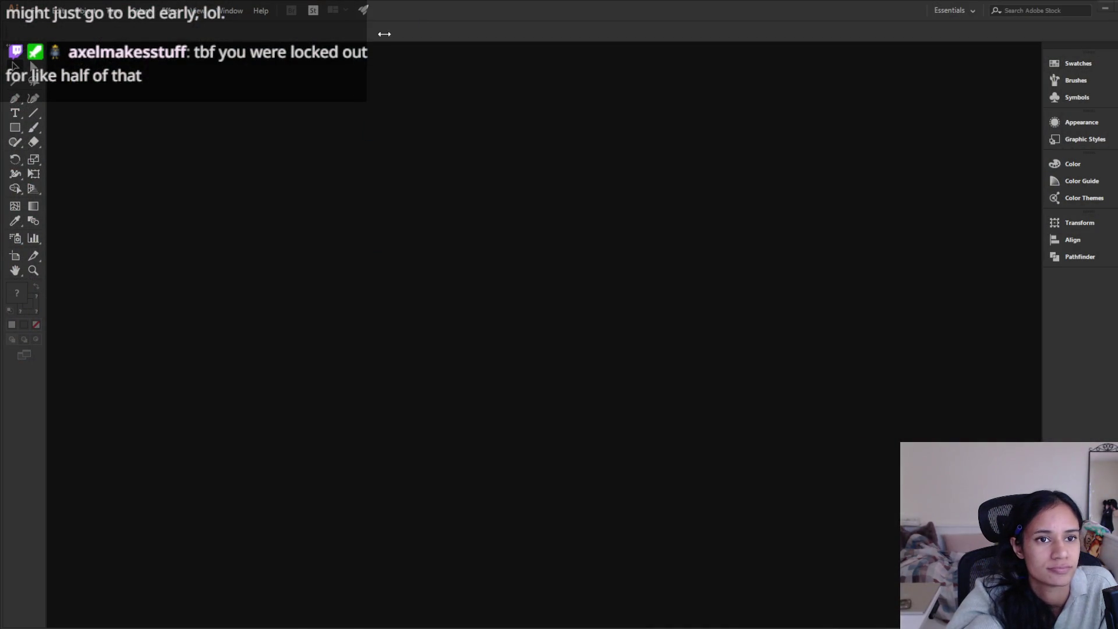
{"action": "scroll", "coordinate": [418, 286], "scroll_direction": "down", "scroll_amount": 10}
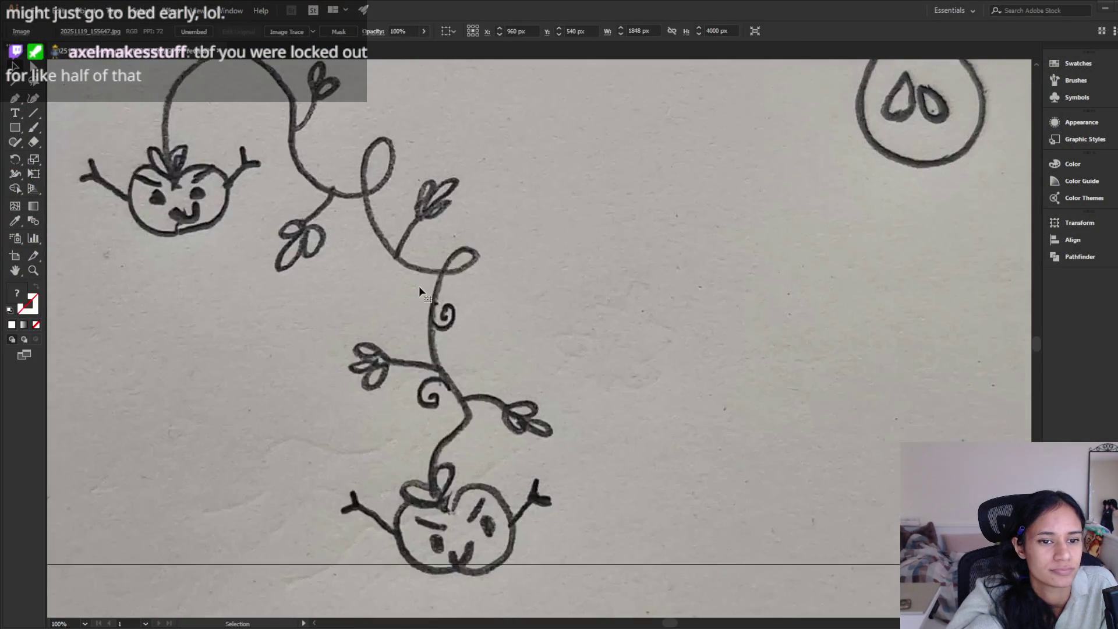
{"action": "key", "text": "ctrl+0"}
Step: Scale the photo to about 878 × 1900 px and move it up about 88 px on the artboard
{"action": "left_click", "coordinate": [422, 293]}
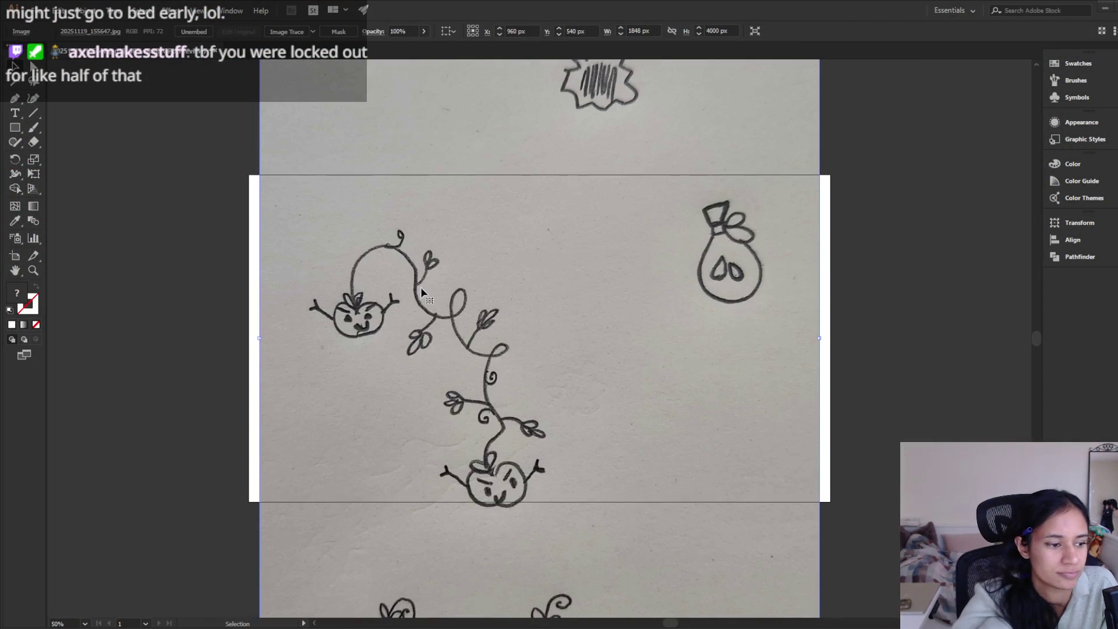
{"action": "mouse_move", "coordinate": [819, 340]}
{"action": "left_mouse_down"}
{"action": "mouse_move", "coordinate": [560, 332]}
{"action": "mouse_move", "coordinate": [526, 340]}
{"action": "left_mouse_up"}
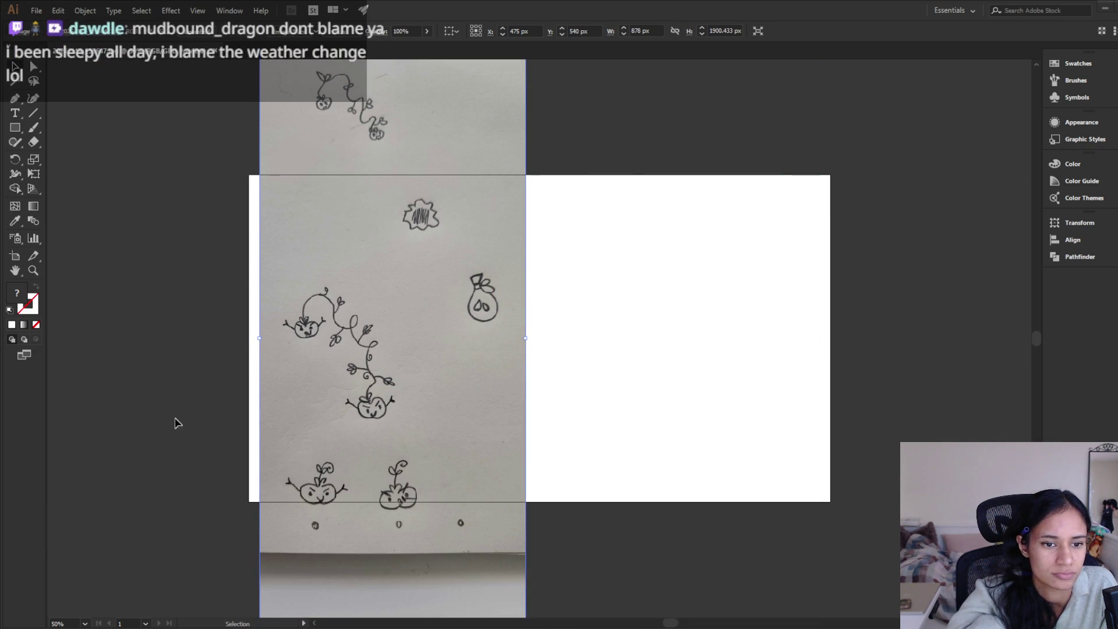
{"action": "left_click", "coordinate": [225, 419]}
{"action": "left_click_drag", "start_coordinate": [391, 402], "coordinate": [382, 388]}
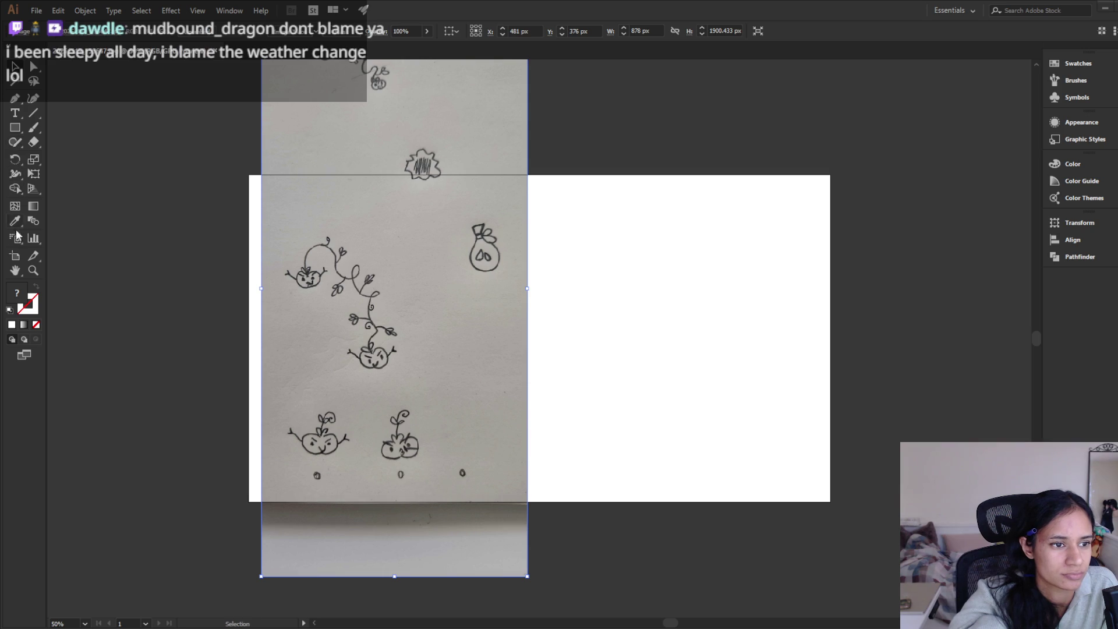
Step: Trace a closed Pen polygon around the upper vine-and-seed drawing
{"action": "key", "text": "p"}
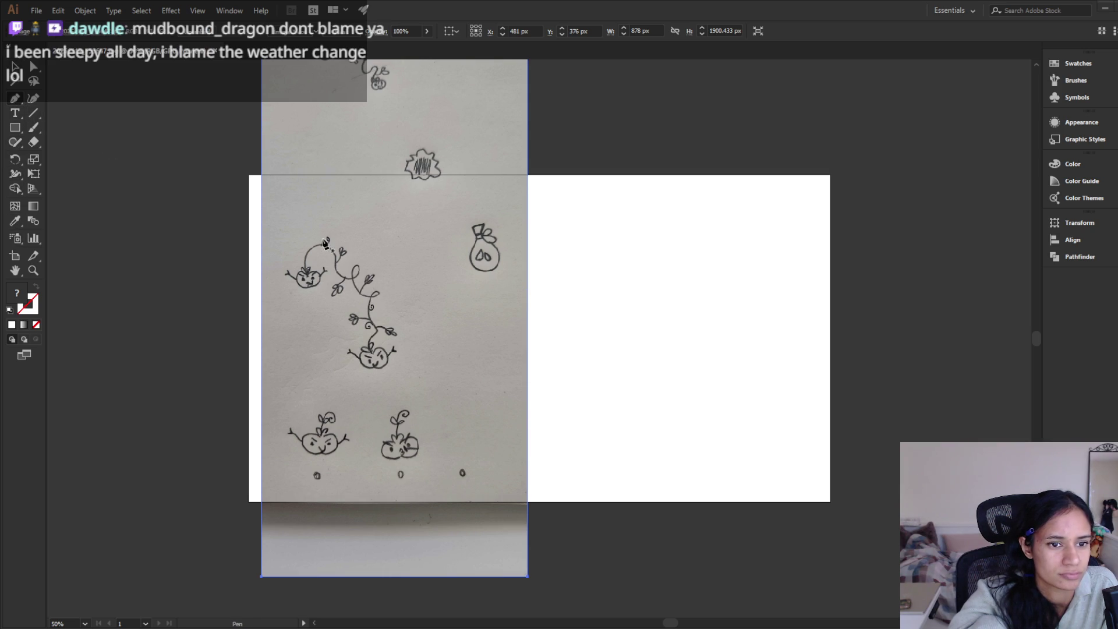
{"action": "left_click", "coordinate": [323, 226]}
{"action": "left_click", "coordinate": [290, 255]}
{"action": "left_click", "coordinate": [283, 276]}
{"action": "left_click", "coordinate": [306, 300]}
{"action": "left_click", "coordinate": [323, 300]}
{"action": "left_click", "coordinate": [338, 321]}
{"action": "left_click", "coordinate": [337, 346]}
{"action": "left_click", "coordinate": [348, 370]}
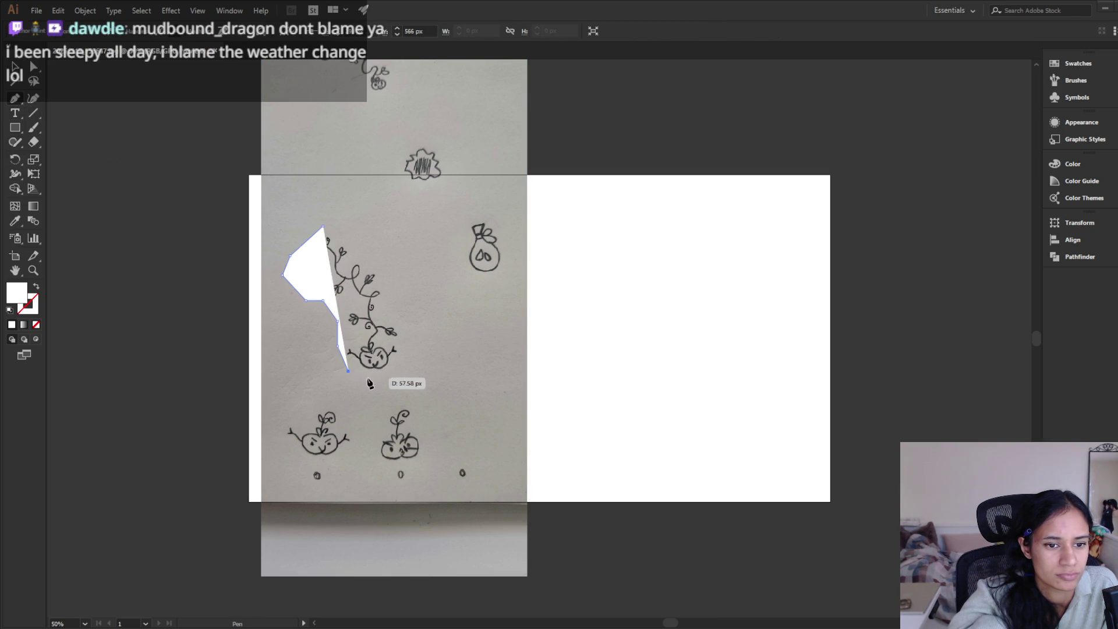
{"action": "left_click", "coordinate": [378, 374]}
{"action": "left_click", "coordinate": [406, 357]}
{"action": "left_click", "coordinate": [399, 319]}
{"action": "left_click", "coordinate": [365, 245]}
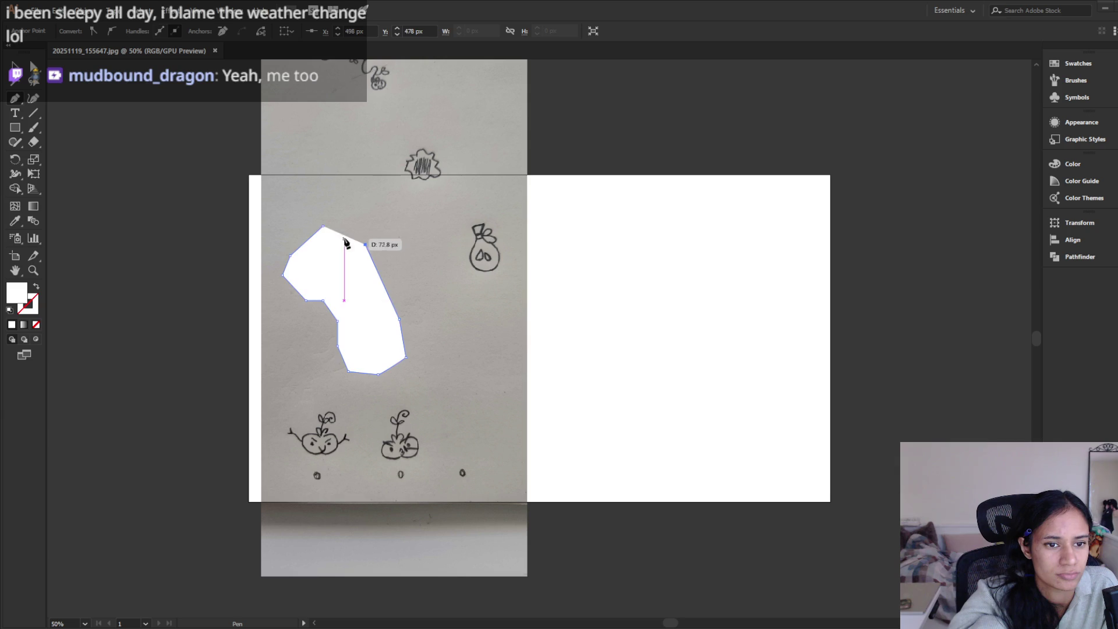
{"action": "left_click", "coordinate": [324, 226]}
Step: Clip the sketch photo to the traced polygon with Make Clipping Mask
{"action": "key", "text": "v"}
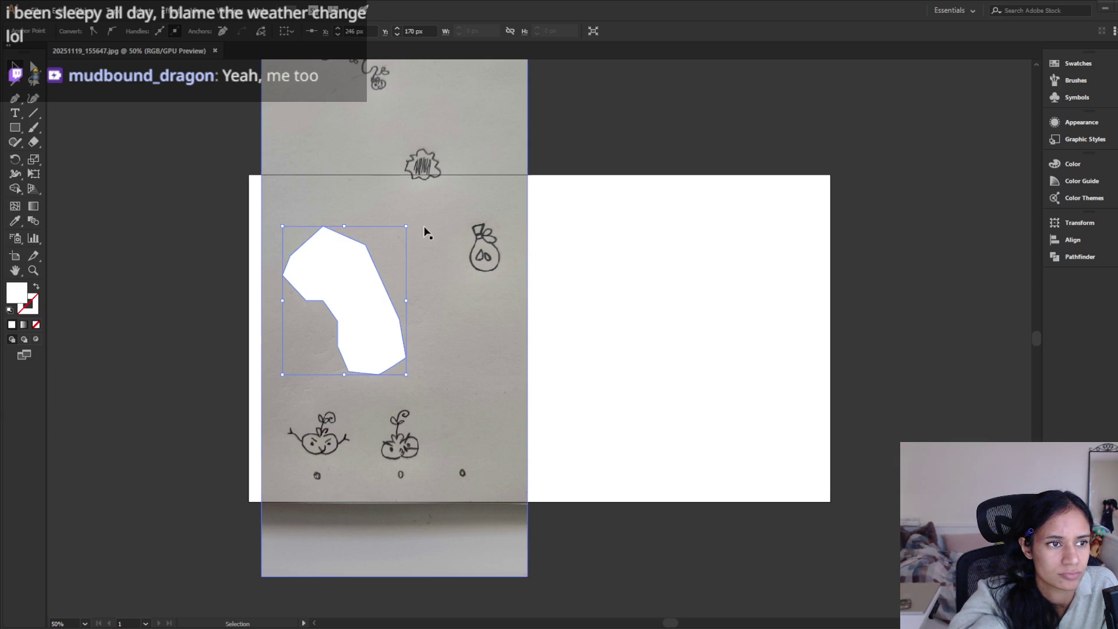
{"action": "left_click", "coordinate": [460, 283]}
{"action": "left_click_drag", "start_coordinate": [448, 285], "coordinate": [728, 290]}
{"action": "key", "text": "ctrl+z"}
{"action": "mouse_move", "coordinate": [344, 289]}
{"action": "left_mouse_down"}
{"action": "mouse_move", "coordinate": [827, 289]}
{"action": "mouse_move", "coordinate": [365, 287]}
{"action": "left_mouse_up"}
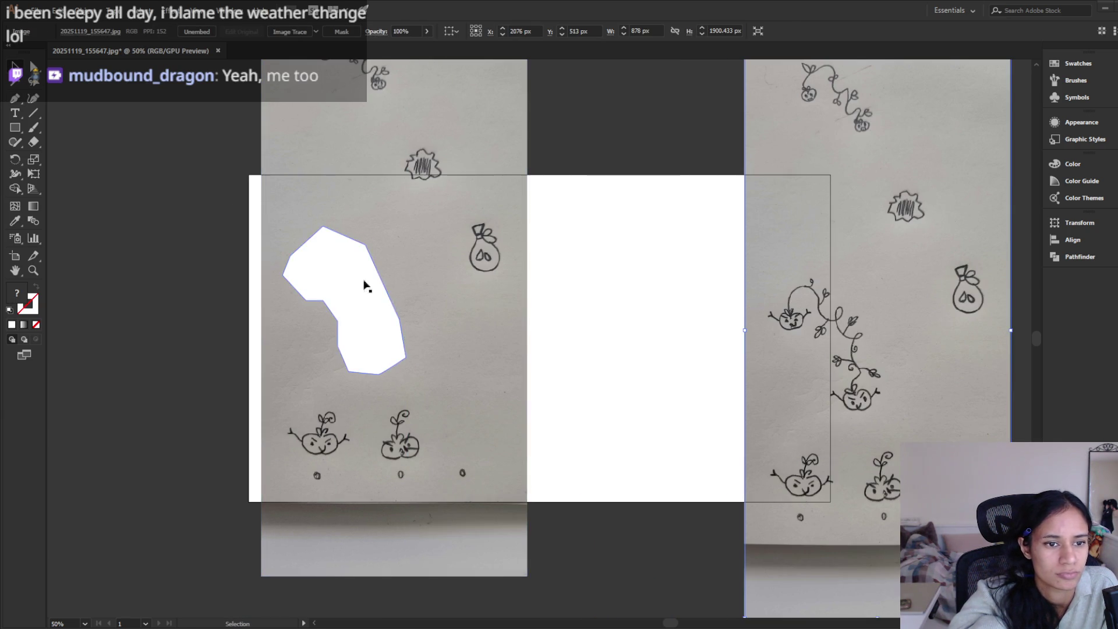
{"action": "right_click", "coordinate": [402, 299]}
{"action": "left_click", "coordinate": [500, 388]}
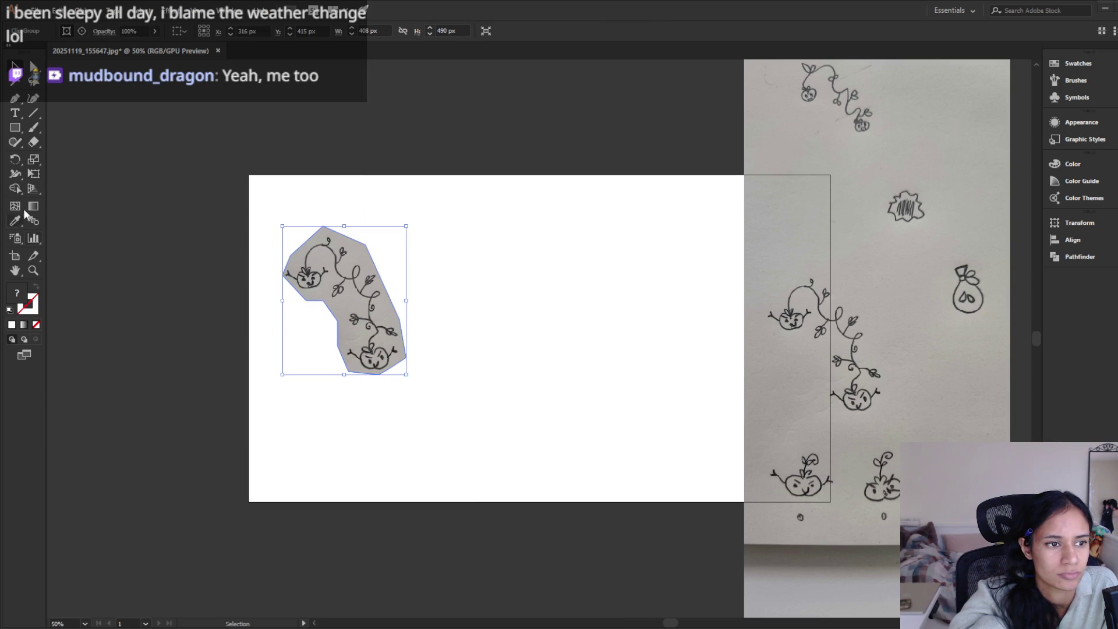
{"action": "left_click", "coordinate": [15, 255]}
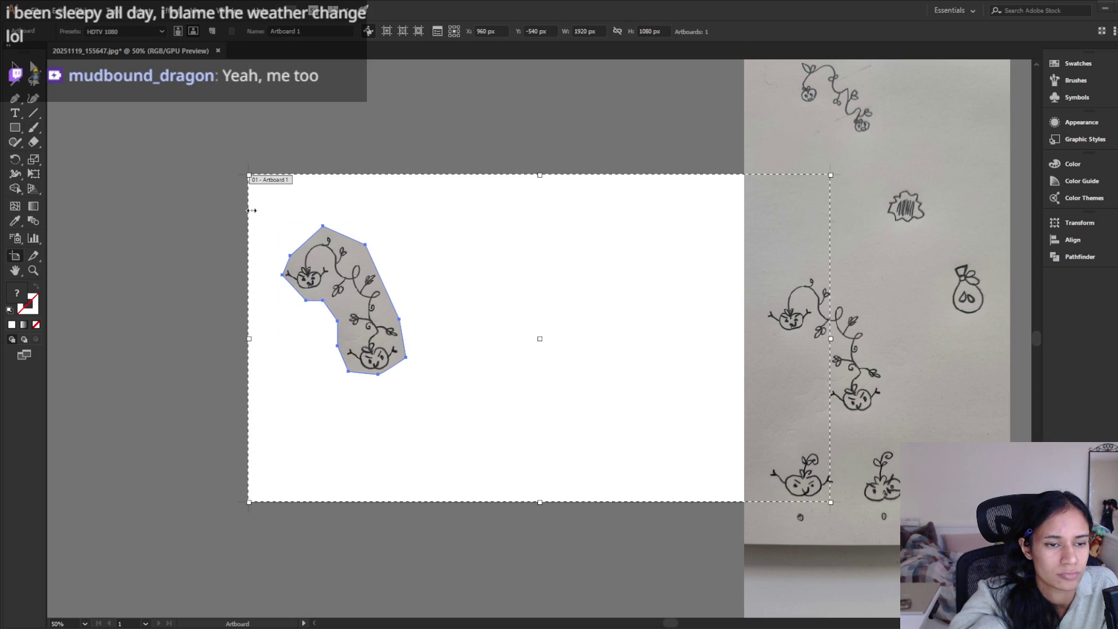
Step: Fit the artboard to the masked vine and export it as transparent PNG 'vineguys'
{"action": "left_click", "coordinate": [314, 239]}
{"action": "left_click", "coordinate": [40, 15]}
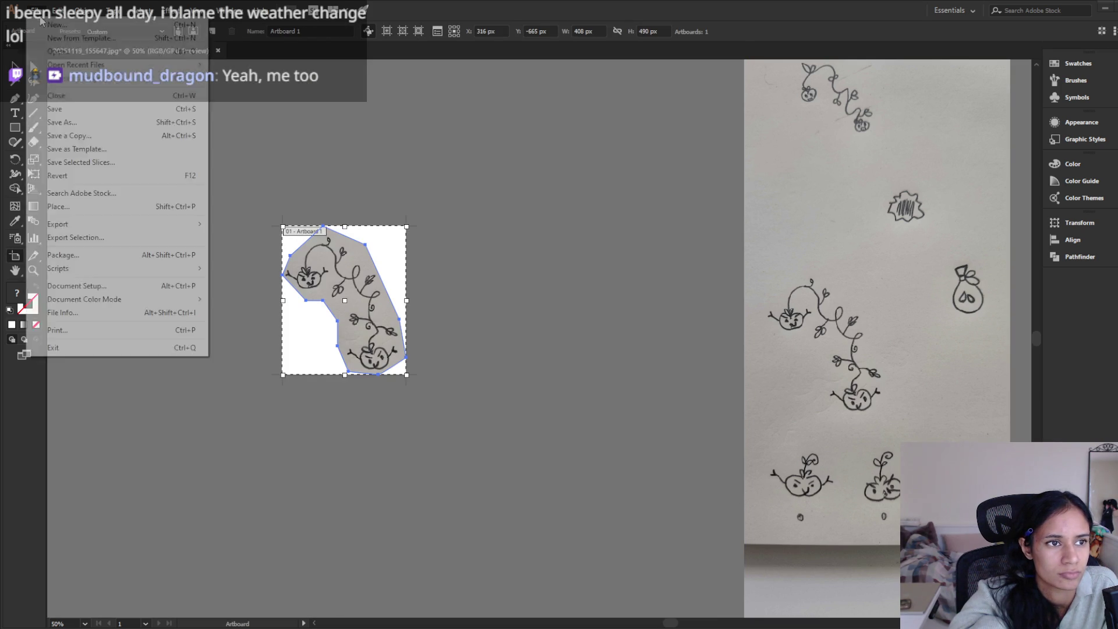
{"action": "left_click", "coordinate": [217, 237]}
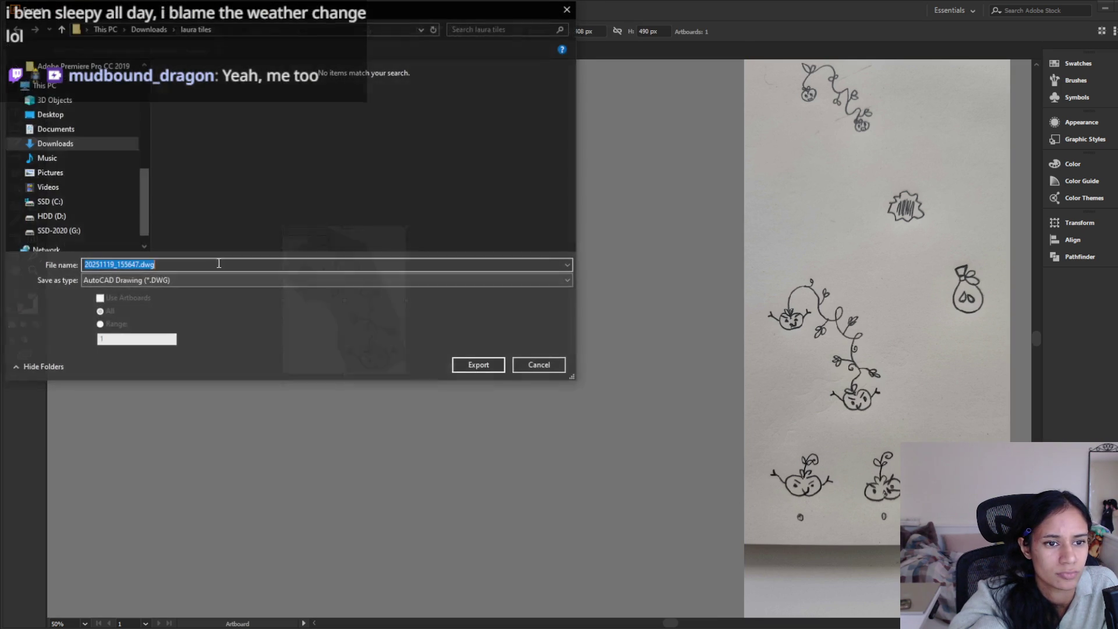
{"action": "left_click", "coordinate": [149, 280]}
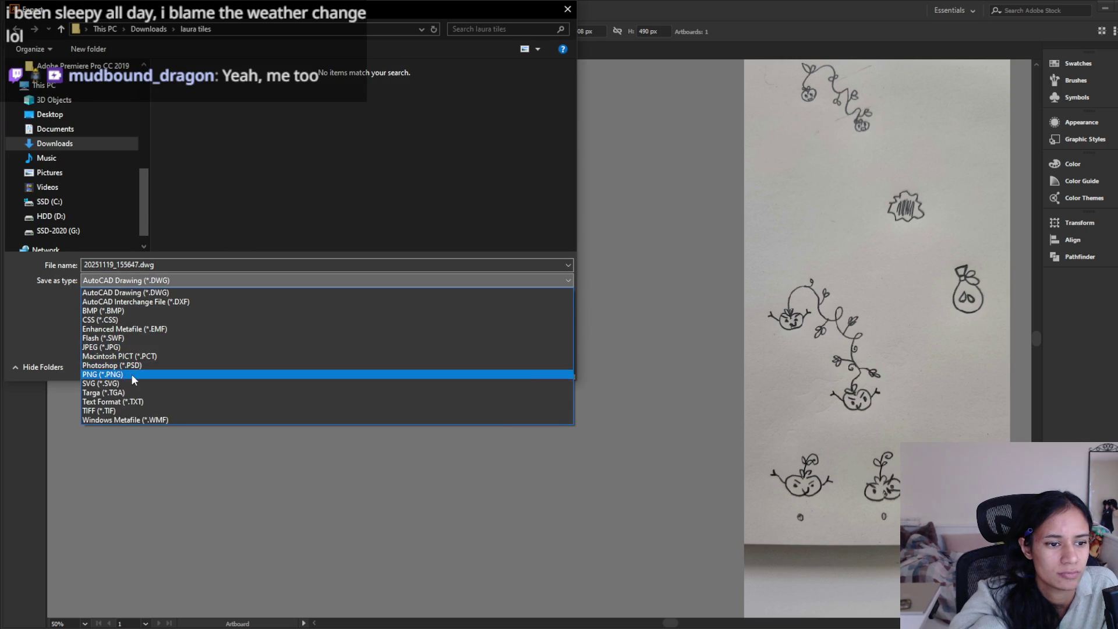
{"action": "left_click", "coordinate": [134, 375]}
{"action": "left_click", "coordinate": [151, 265]}
{"action": "type", "text": "vineguys"}
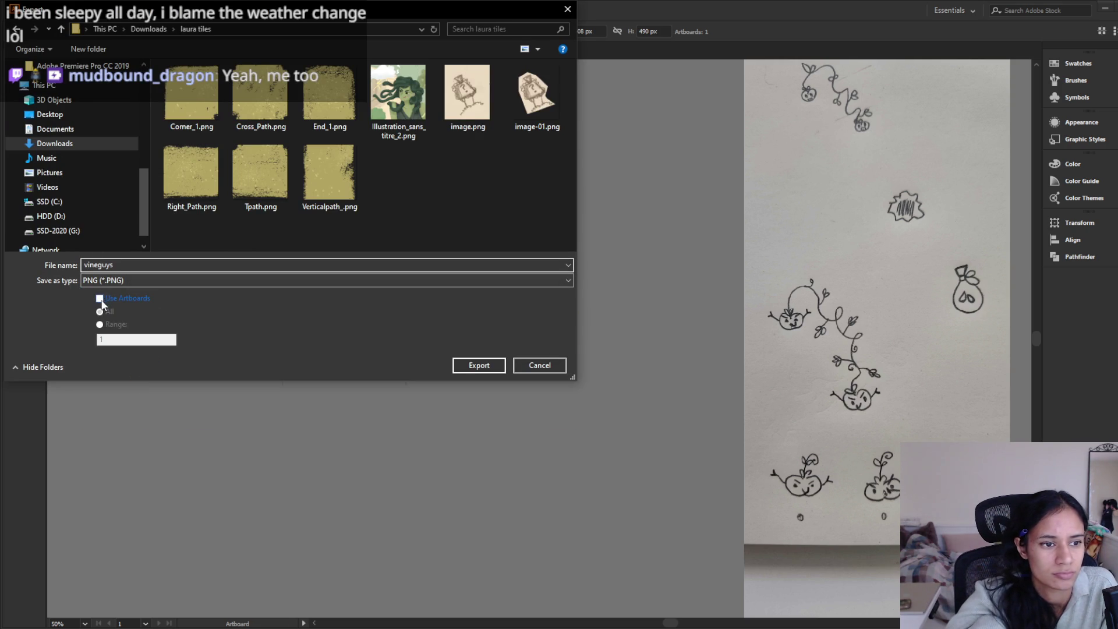
{"action": "left_click", "coordinate": [467, 367]}
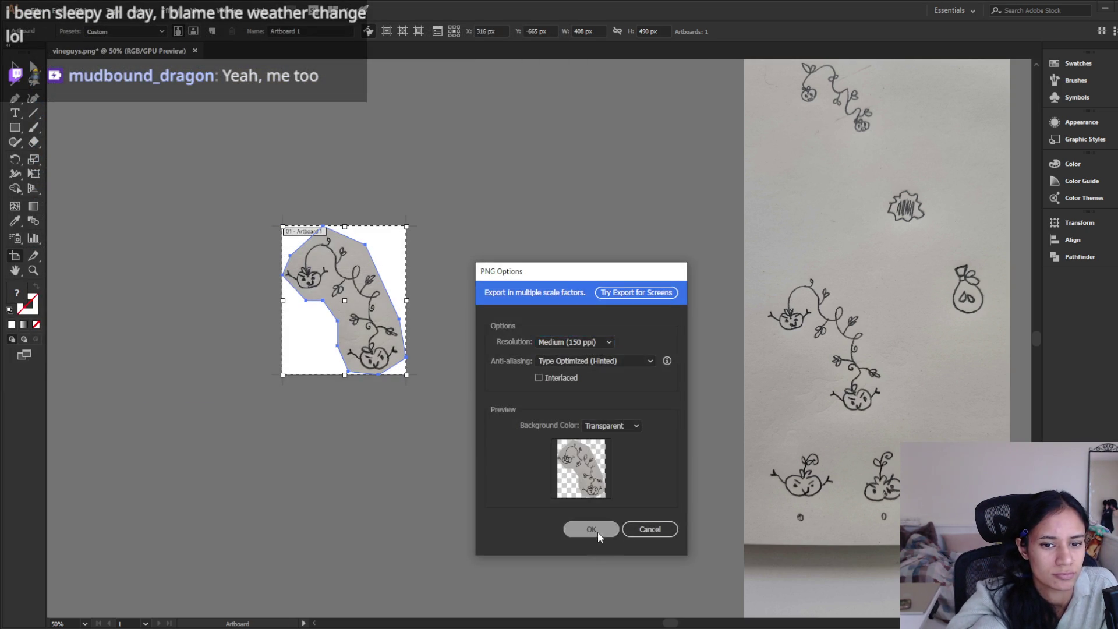
{"action": "left_click", "coordinate": [598, 529]}
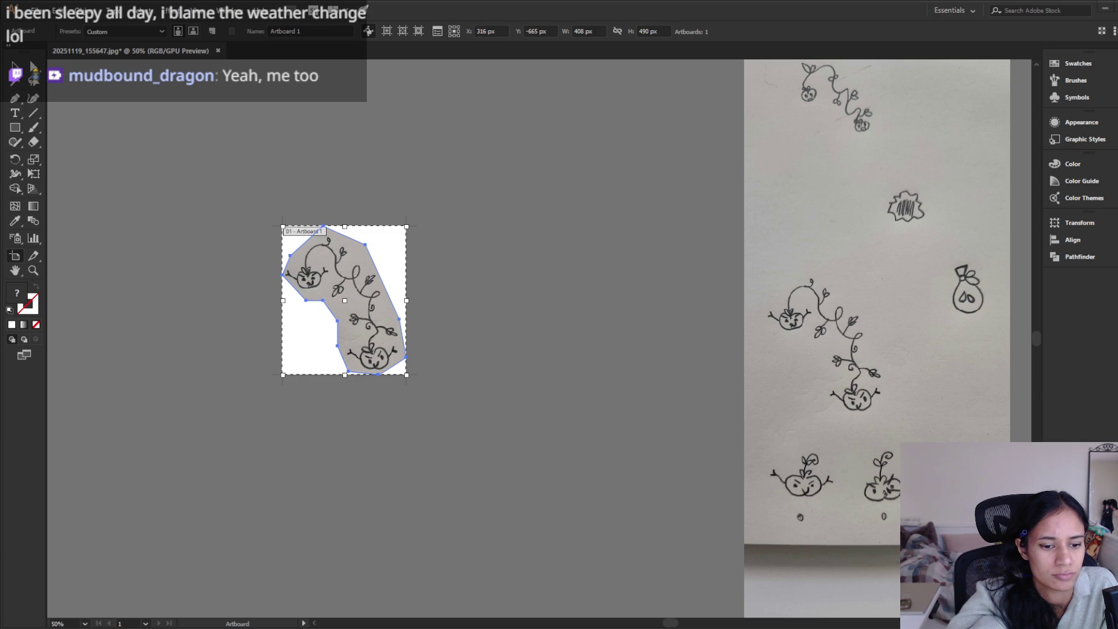
{"action": "key", "text": "alt+Tab"}
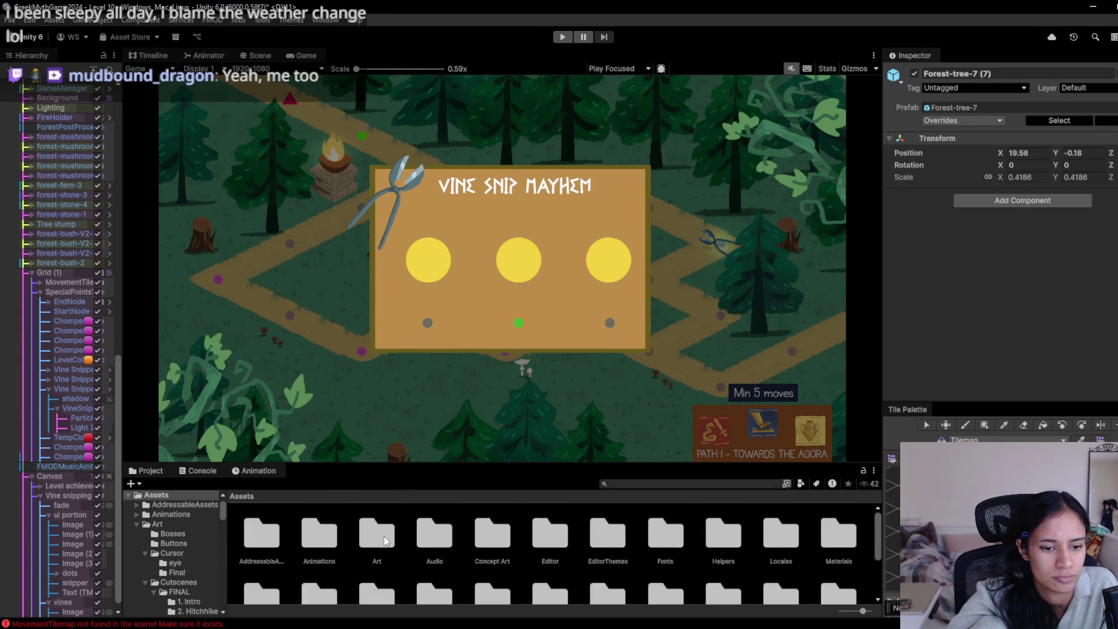
Step: Open Assets > Art > Concept Art in Unity's Project panel, then return to Illustrator
{"action": "left_click", "coordinate": [383, 536]}
{"action": "double_click", "coordinate": [473, 536]}
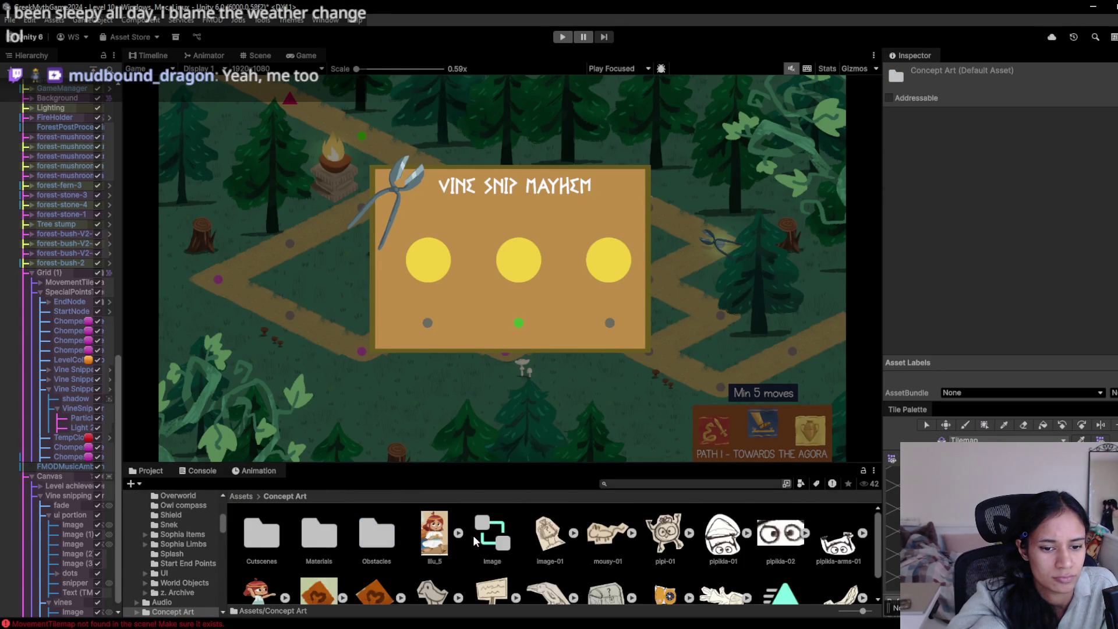
{"action": "scroll", "coordinate": [439, 552], "scroll_direction": "down", "scroll_amount": 1}
{"action": "key", "text": "alt+Tab"}
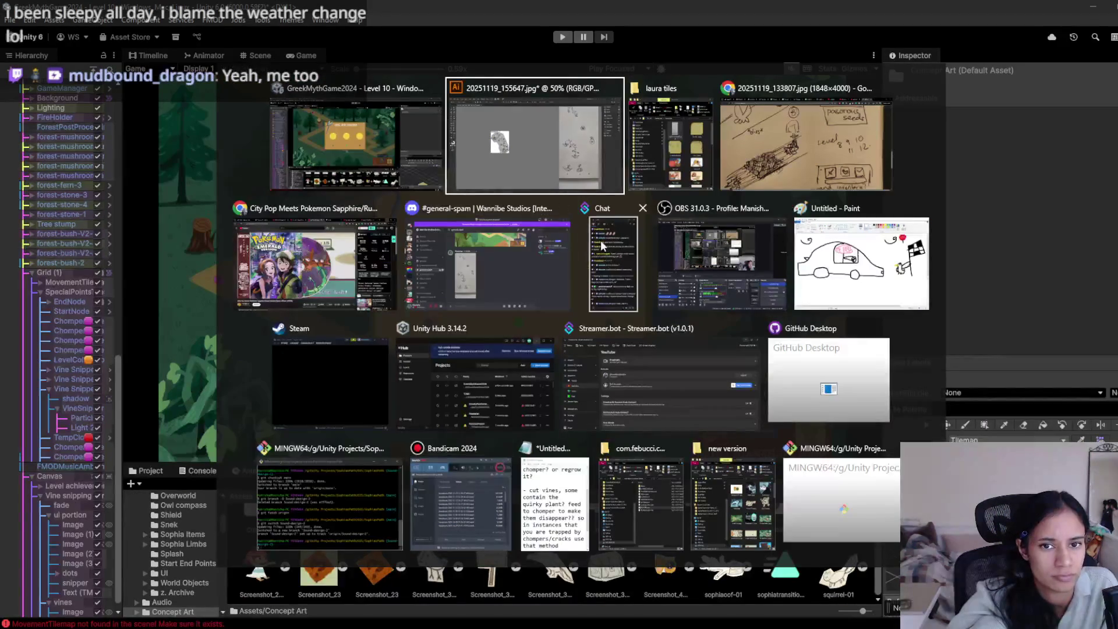
{"action": "key", "text": "Escape"}
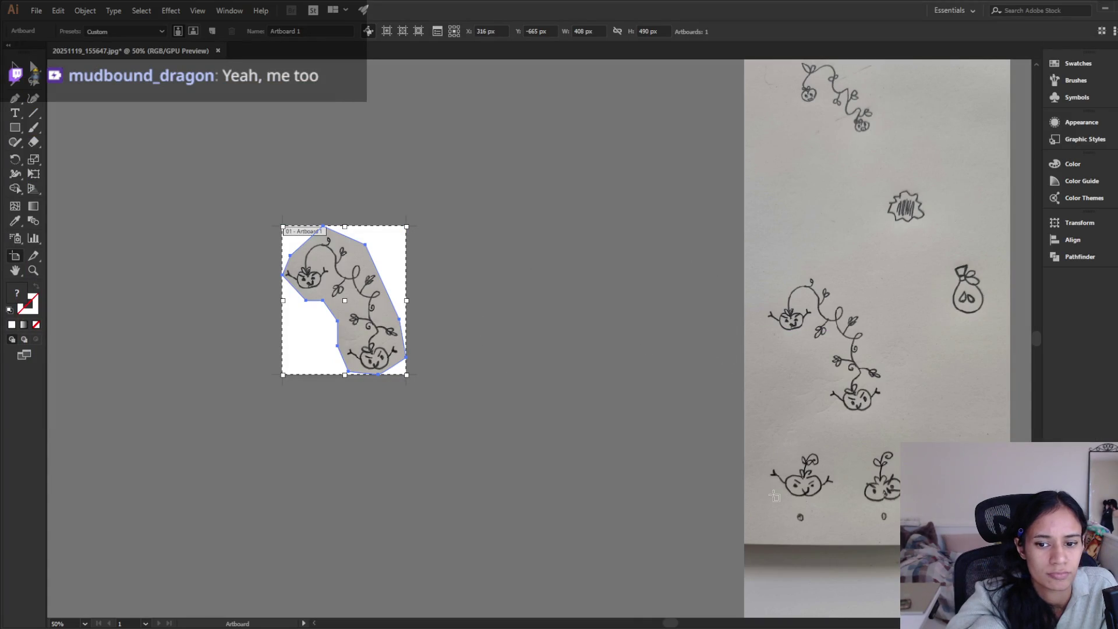
Step: Add artboards around the lower and right apple doodles
{"action": "mouse_move", "coordinate": [773, 449]}
{"action": "left_mouse_down"}
{"action": "mouse_move", "coordinate": [824, 510]}
{"action": "mouse_move", "coordinate": [841, 505]}
{"action": "left_mouse_up"}
{"action": "left_click_drag", "start_coordinate": [856, 444], "coordinate": [914, 509]}
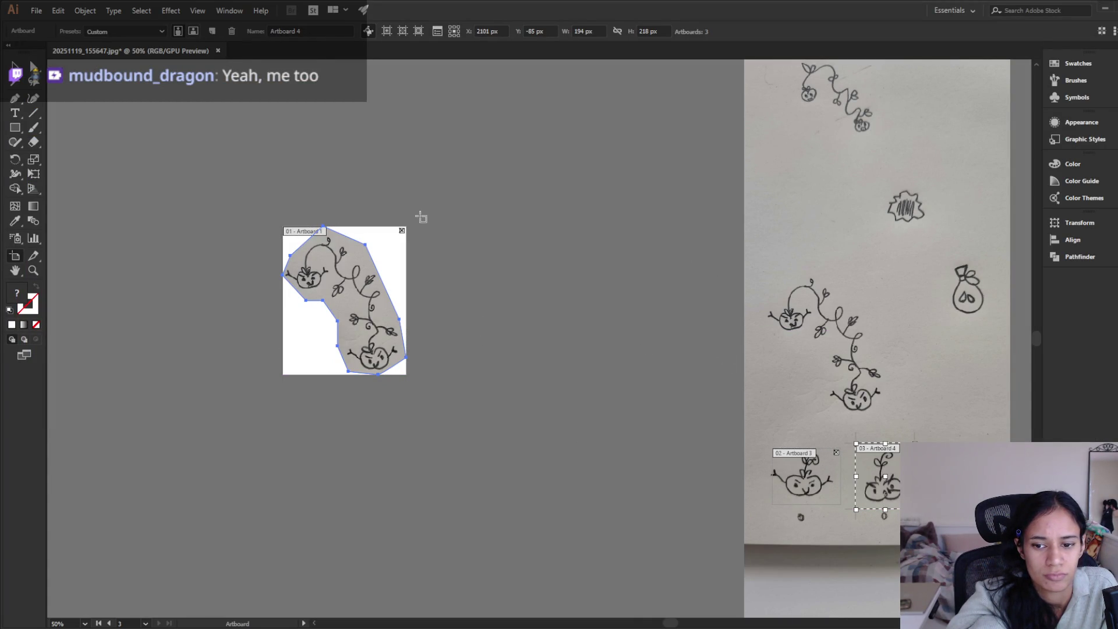
{"action": "left_click", "coordinate": [36, 10]}
{"action": "mouse_move", "coordinate": [101, 226]}
{"action": "left_click", "coordinate": [304, 239]}
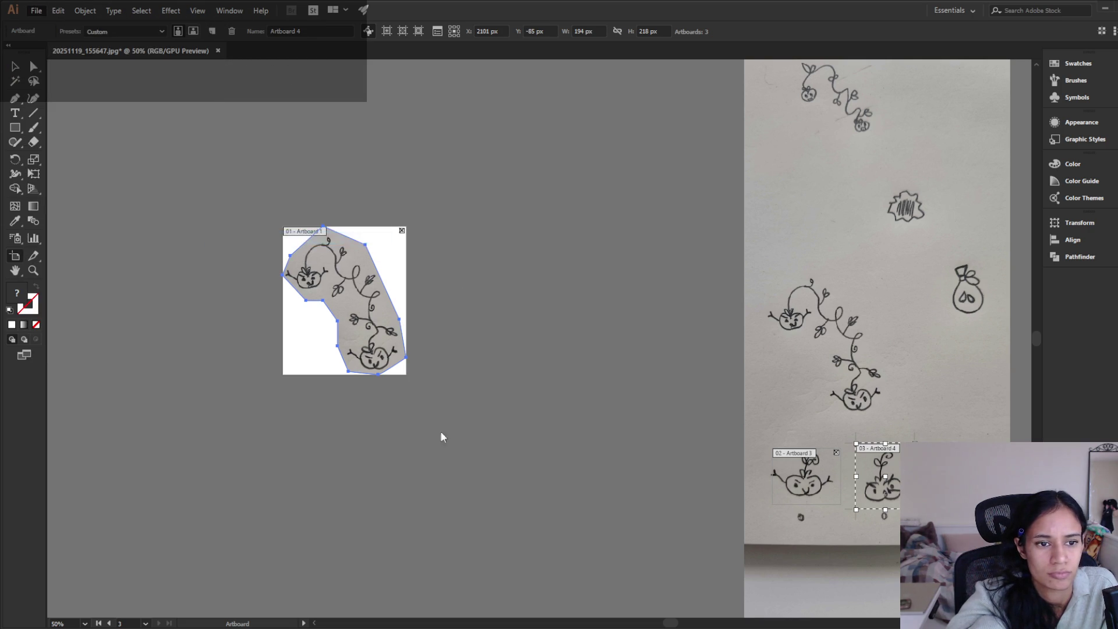
Step: Export artboards 2-3 as separate PNG files named vineindiv
{"action": "left_click", "coordinate": [113, 300]}
{"action": "left_click", "coordinate": [107, 333]}
{"action": "type", "text": "2-3"}
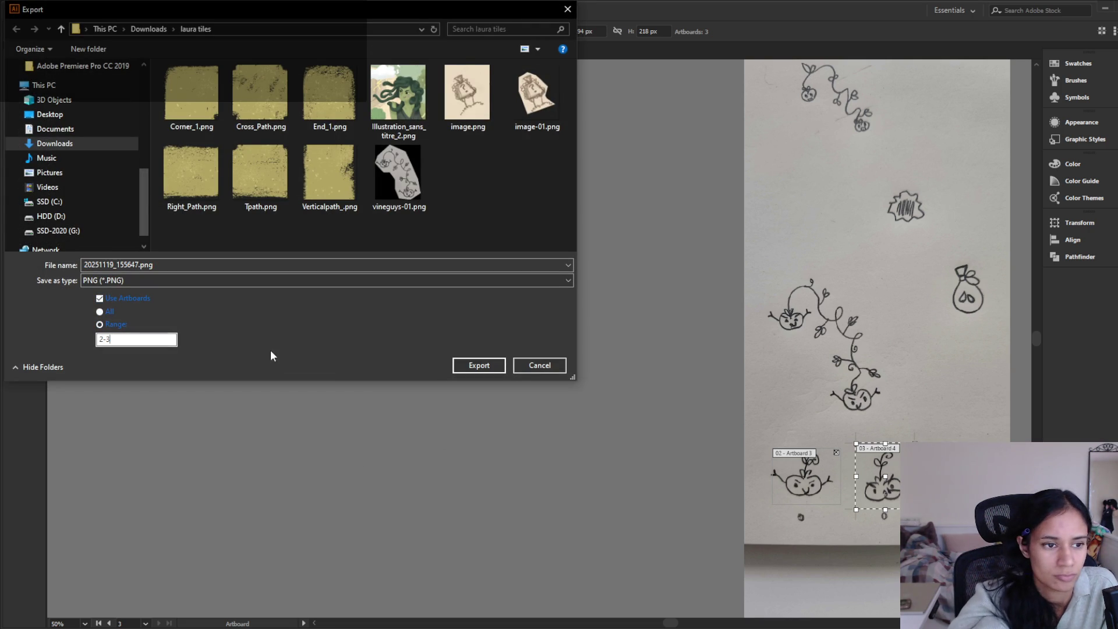
{"action": "left_click", "coordinate": [142, 266]}
{"action": "double_click", "coordinate": [142, 266]}
{"action": "type", "text": "7"}
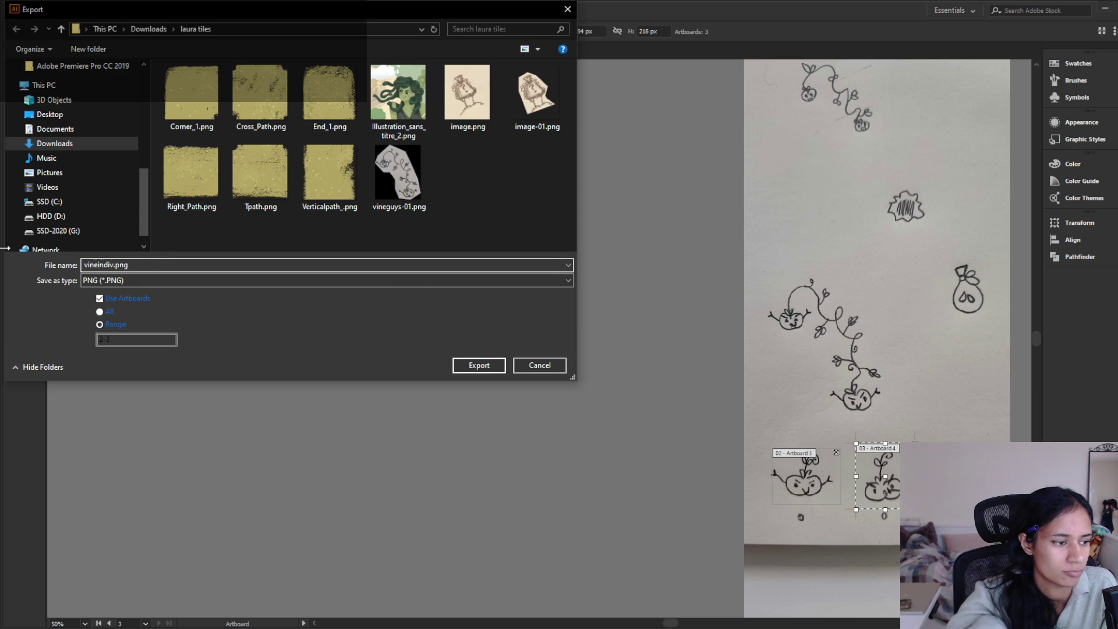
{"action": "left_click", "coordinate": [475, 369]}
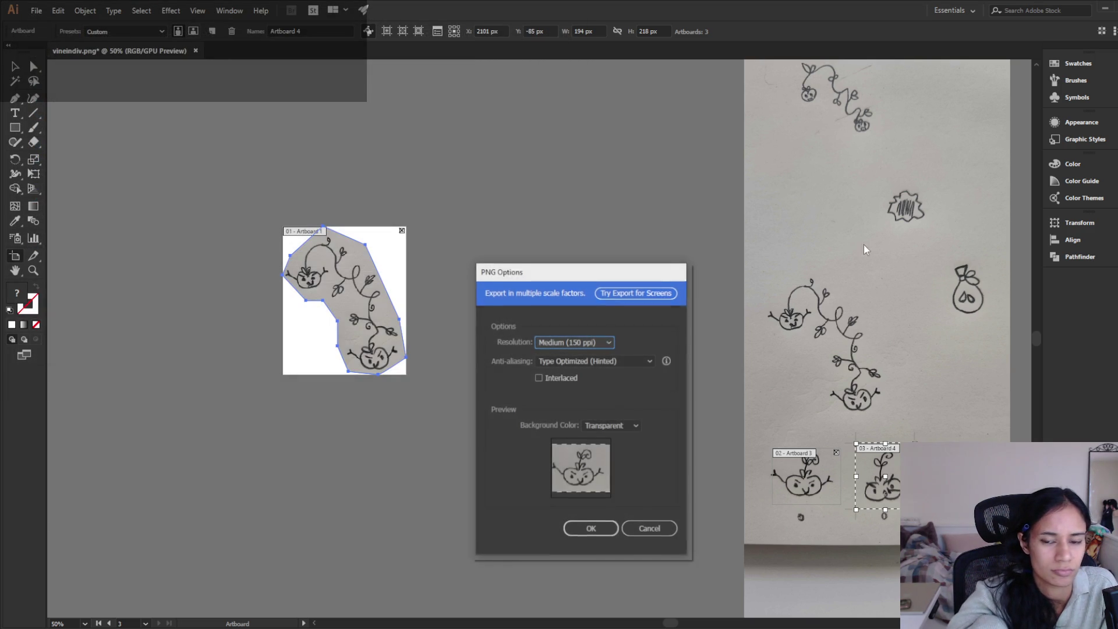
{"action": "left_click", "coordinate": [589, 531]}
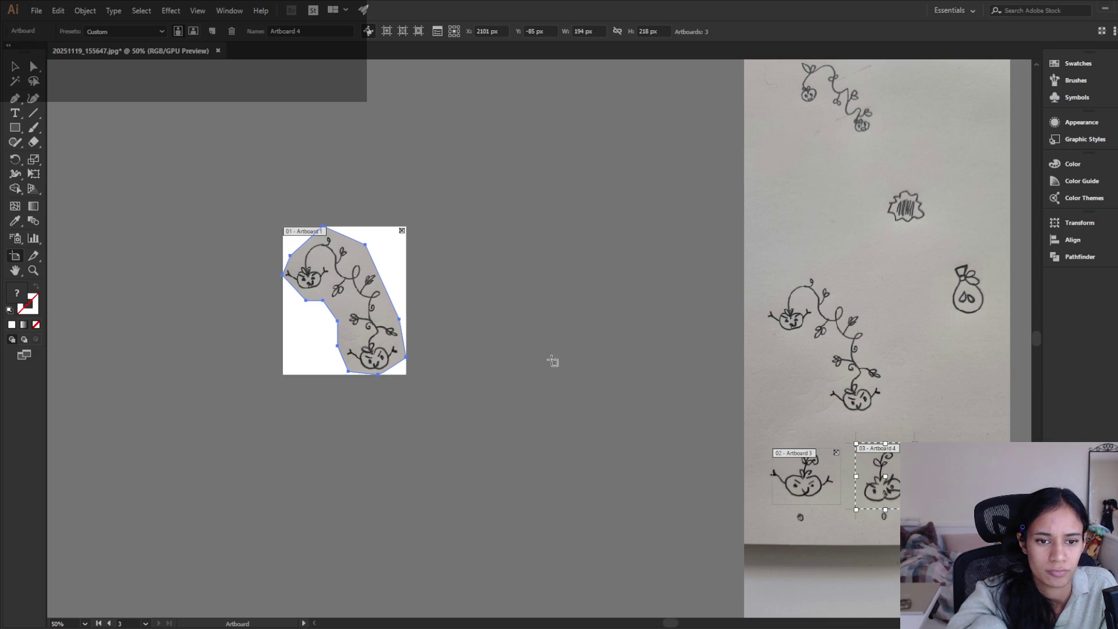
{"action": "key", "text": "alt+Tab"}
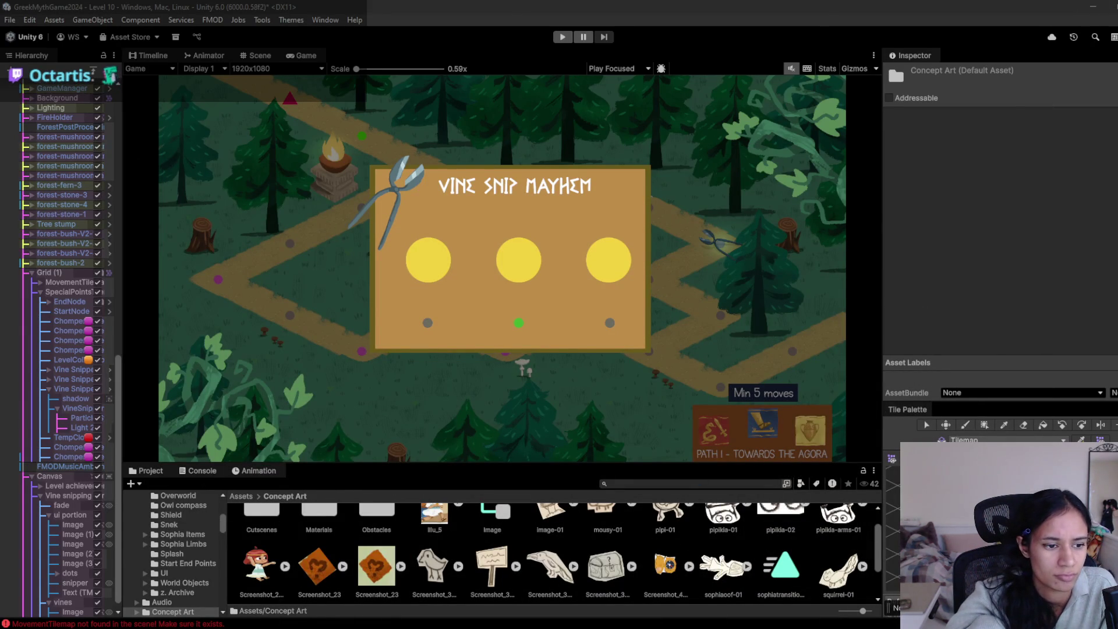
Step: Disable the Vine Snip Mayhem overlay and switch Unity to the Scene view
{"action": "left_click", "coordinate": [96, 496]}
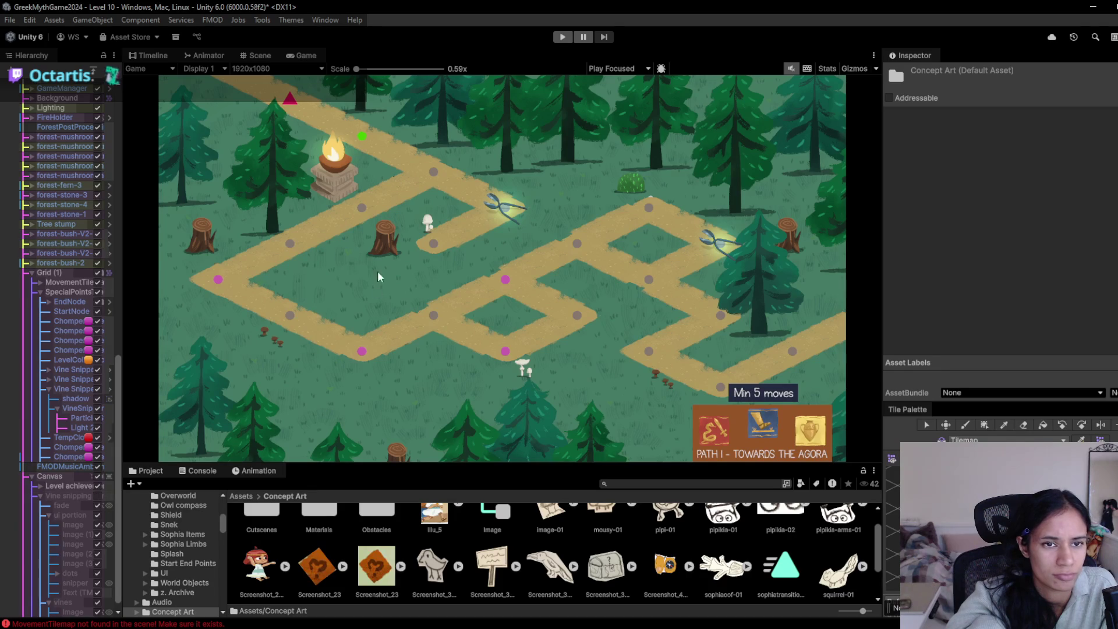
{"action": "key", "text": "ctrl+1"}
{"action": "scroll", "coordinate": [404, 255], "scroll_direction": "up", "scroll_amount": 3}
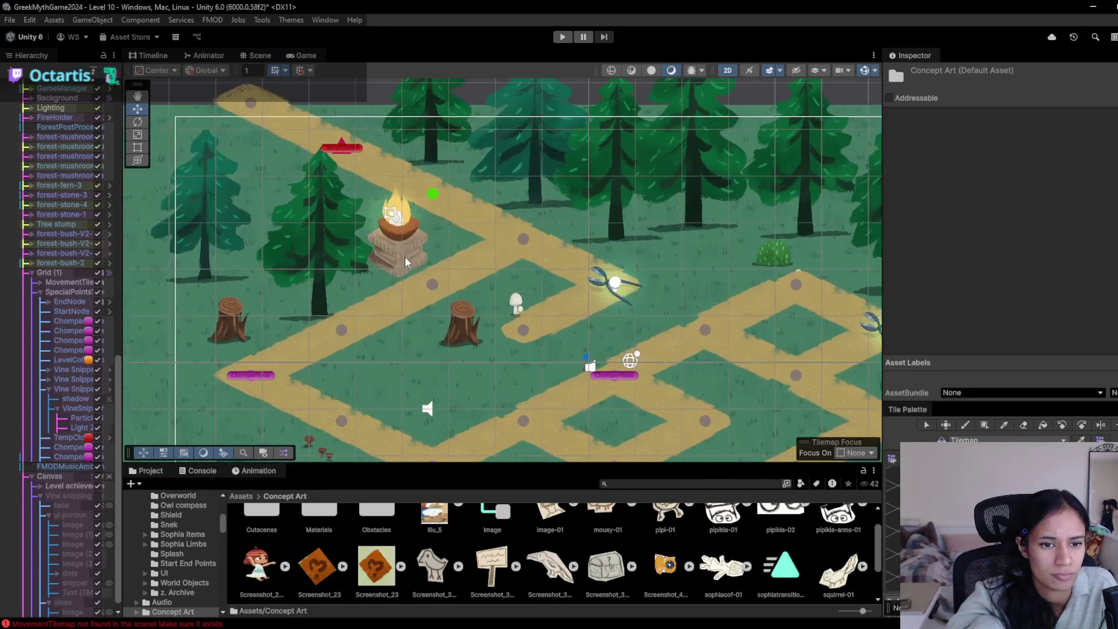
{"action": "key", "text": "alt+Tab"}
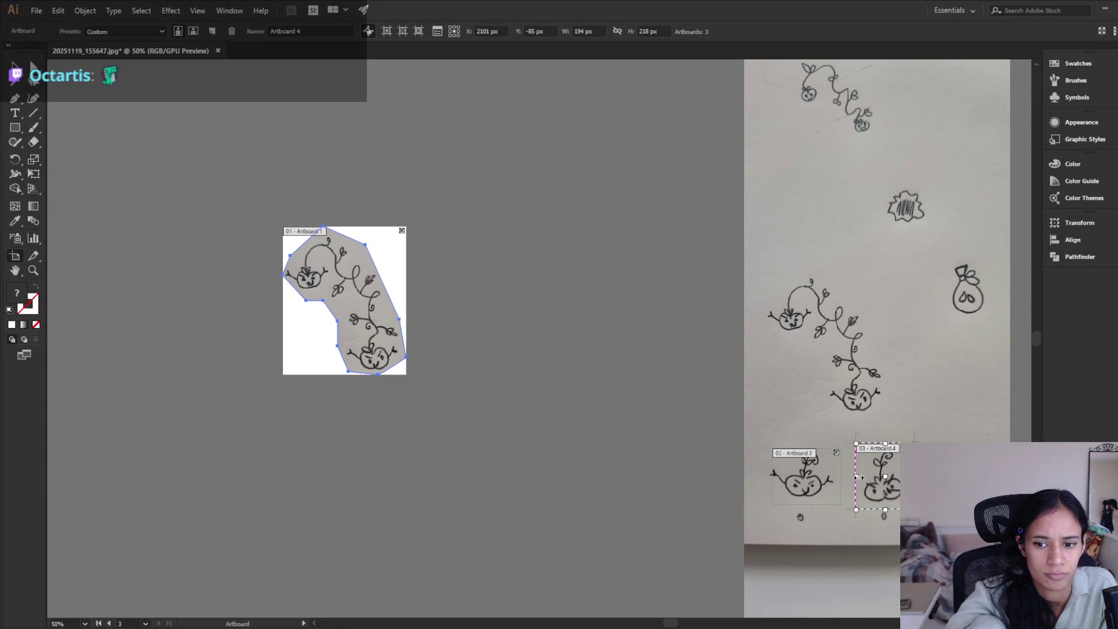
Step: Create an artboard around the pear sketch and trace a closed outline around it
{"action": "mouse_move", "coordinate": [943, 255]}
{"action": "left_mouse_down"}
{"action": "mouse_move", "coordinate": [1001, 319]}
{"action": "mouse_move", "coordinate": [988, 318]}
{"action": "left_mouse_up"}
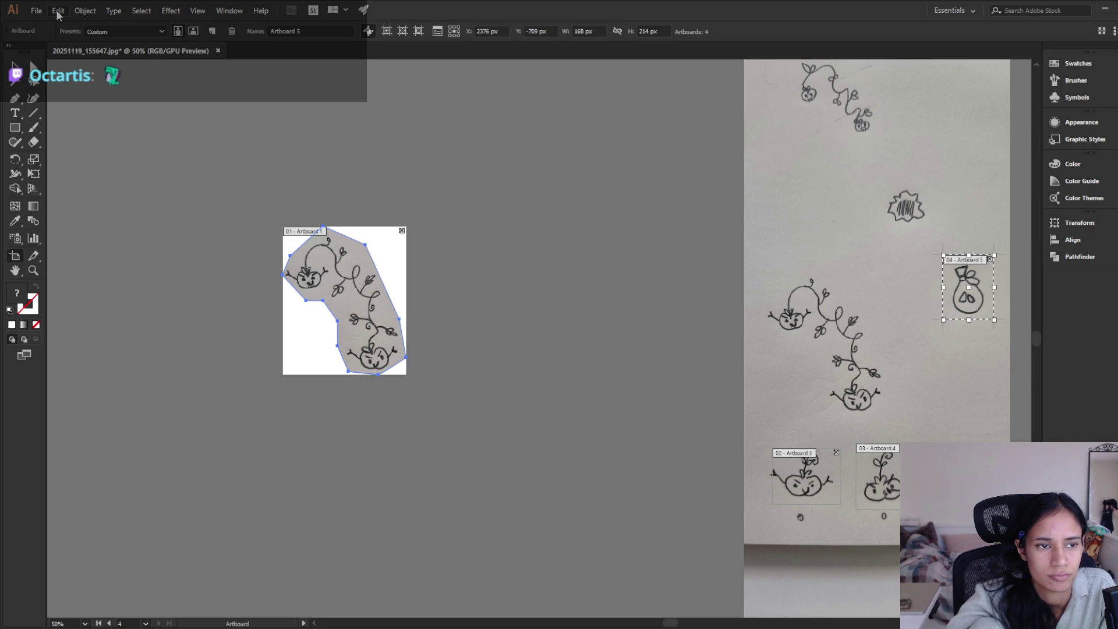
{"action": "left_click", "coordinate": [16, 111]}
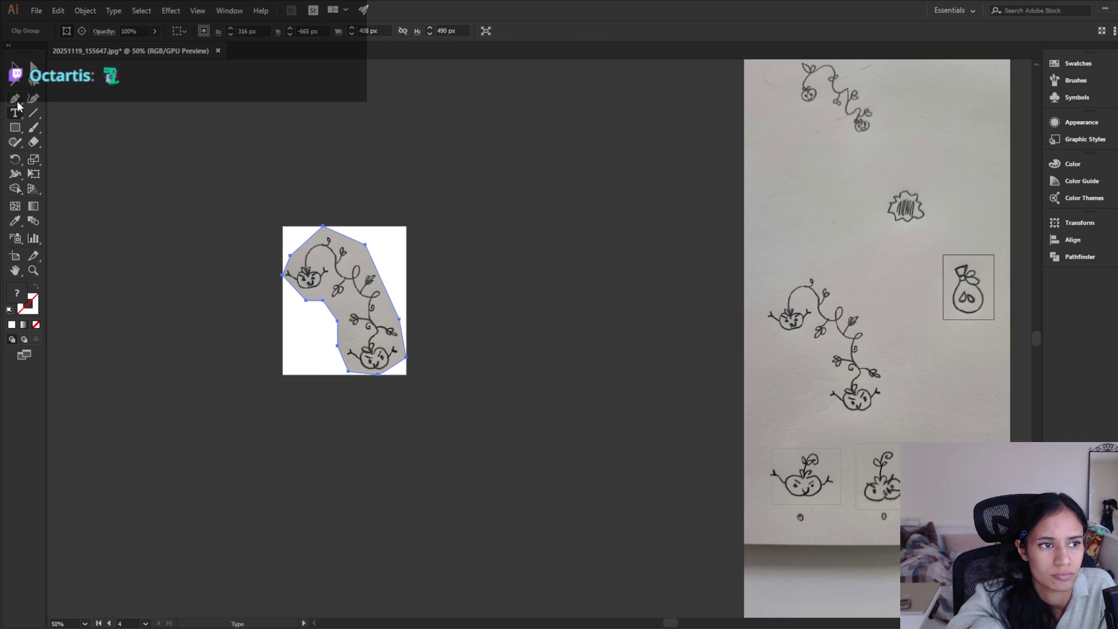
{"action": "left_click", "coordinate": [953, 261]}
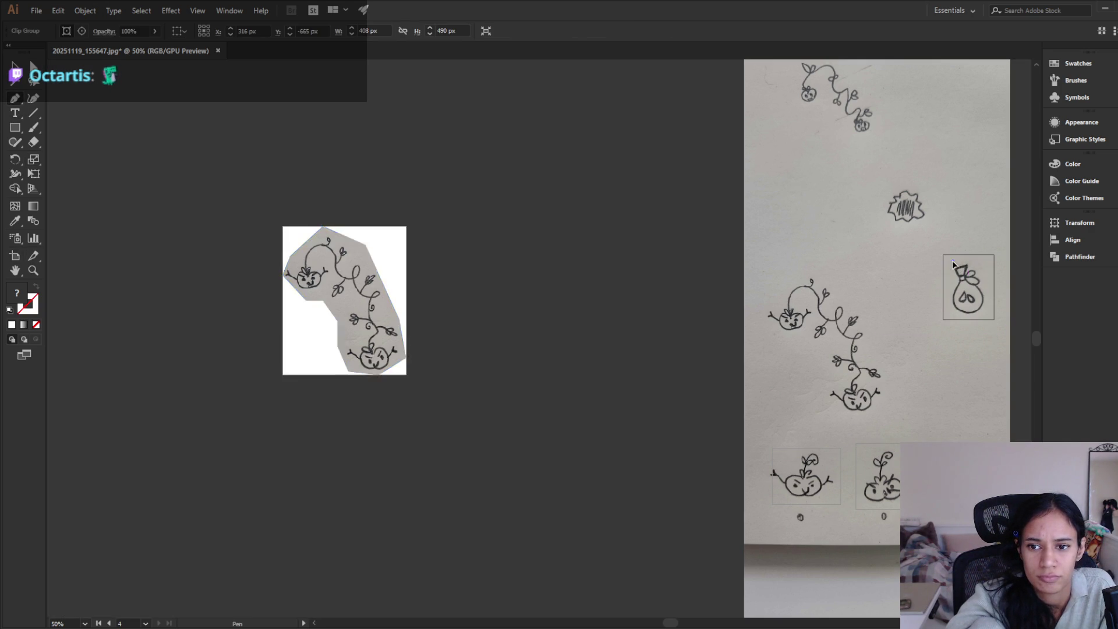
{"action": "left_click", "coordinate": [972, 263]}
{"action": "left_click", "coordinate": [984, 287]}
{"action": "left_click", "coordinate": [984, 311]}
{"action": "left_click", "coordinate": [969, 320]}
{"action": "left_click", "coordinate": [948, 307]}
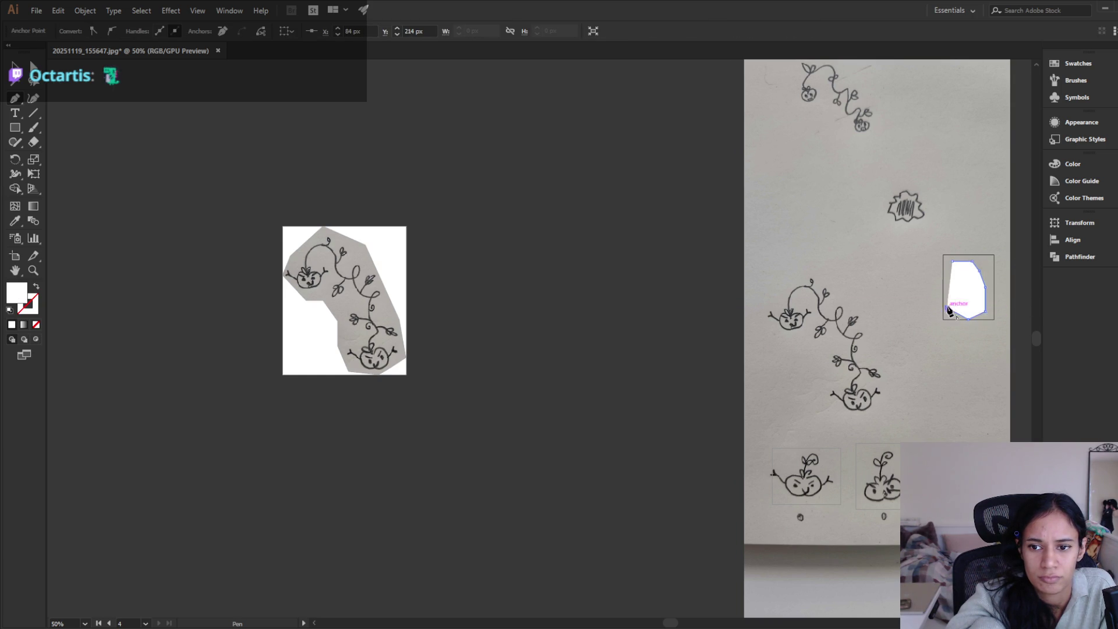
{"action": "left_click", "coordinate": [952, 280]}
{"action": "left_click", "coordinate": [954, 267]}
{"action": "left_click", "coordinate": [952, 261]}
Step: Clip the photo to the traced pear outline
{"action": "left_click", "coordinate": [45, 15]}
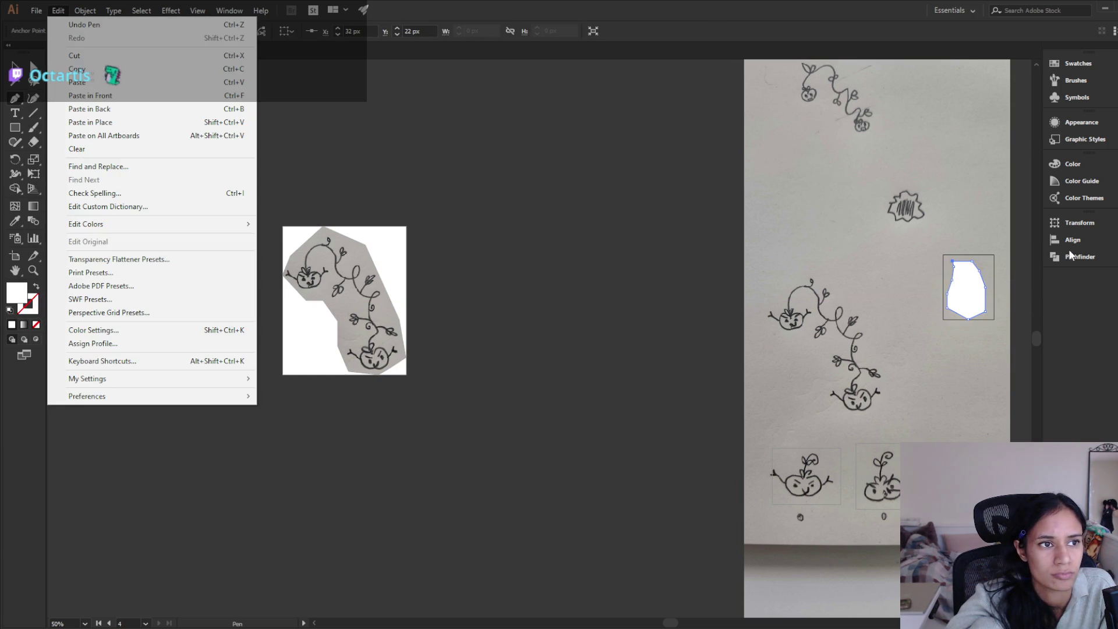
{"action": "left_click", "coordinate": [820, 210]}
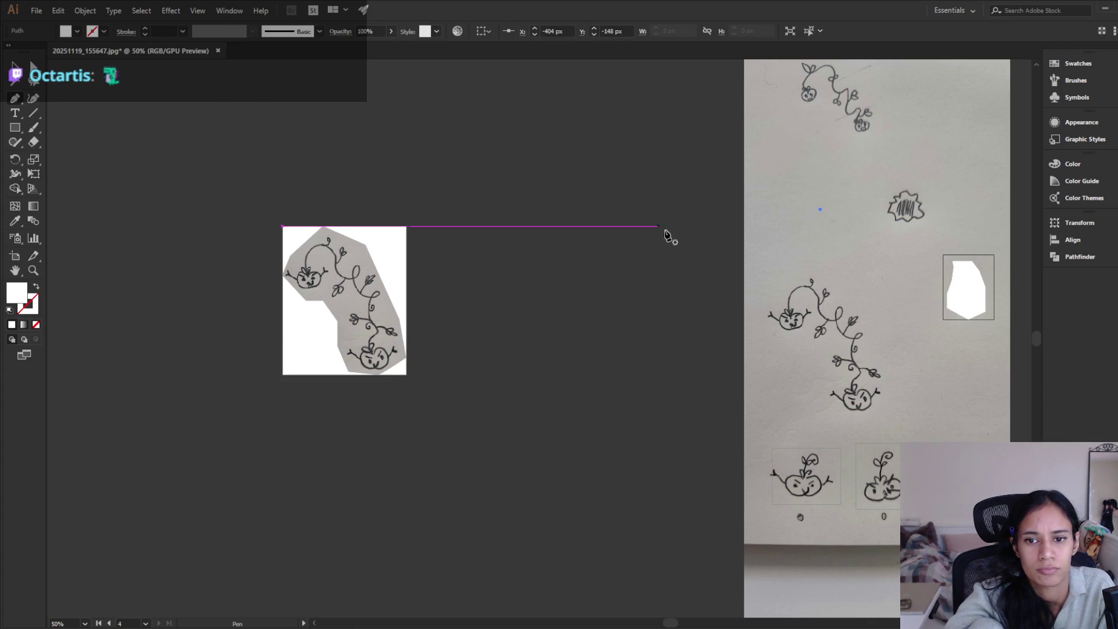
{"action": "key", "text": "v"}
{"action": "left_click", "coordinate": [915, 274]}
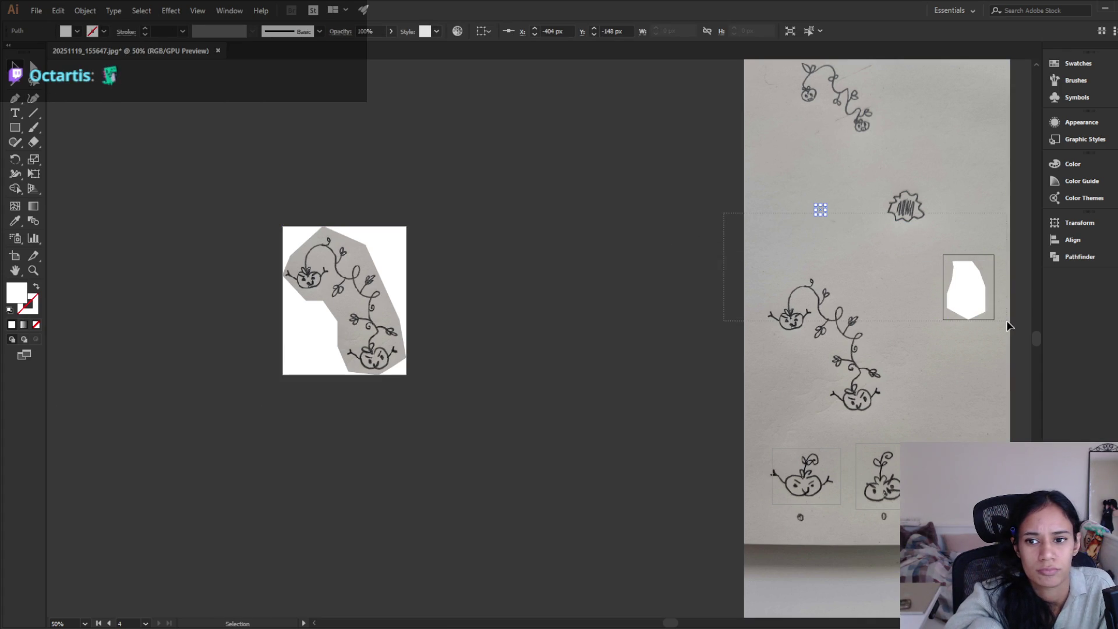
{"action": "left_click", "coordinate": [978, 310], "text": "shift"}
{"action": "right_click", "coordinate": [977, 310]}
{"action": "left_click", "coordinate": [1013, 393]}
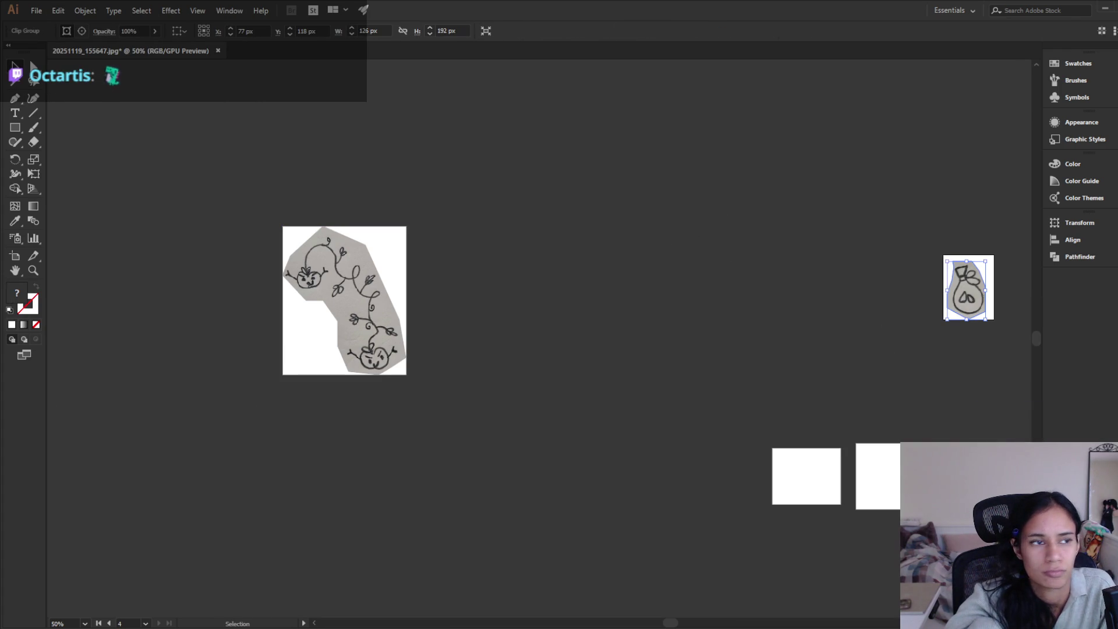
Step: Export artboard 4 as a PNG named 'vine seeds'
{"action": "left_click", "coordinate": [46, 10]}
{"action": "mouse_move", "coordinate": [175, 220]}
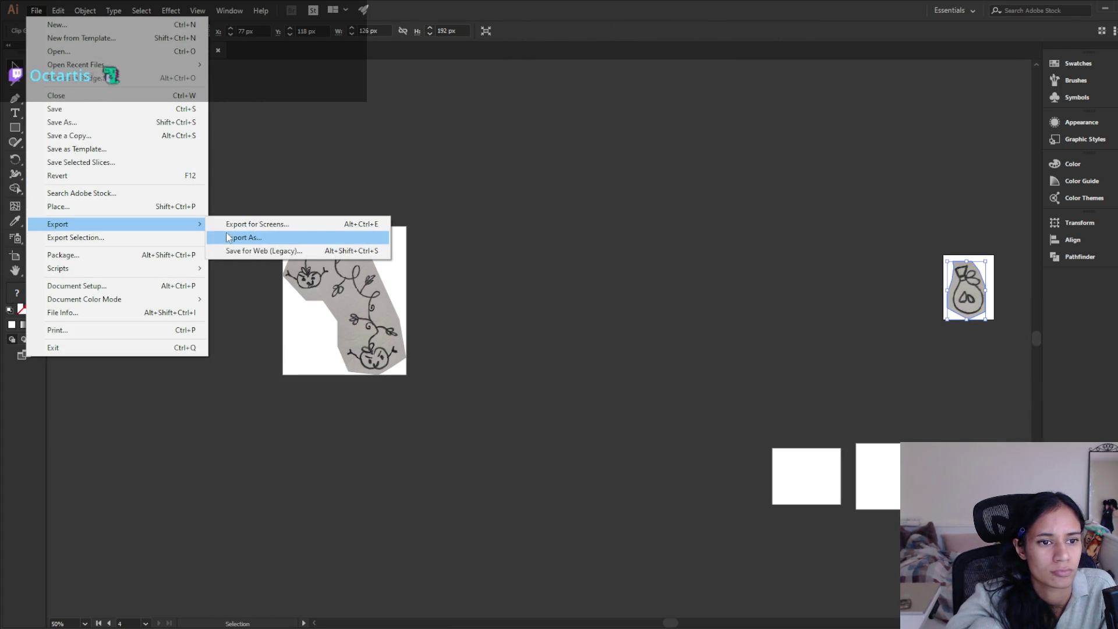
{"action": "left_click", "coordinate": [227, 239]}
{"action": "left_click", "coordinate": [100, 299]}
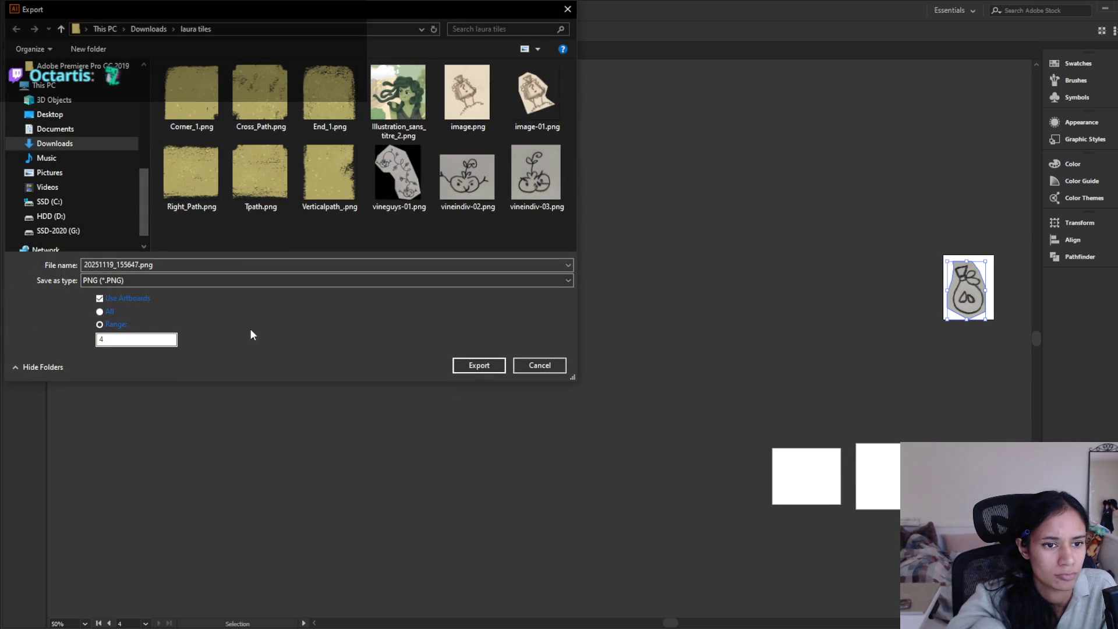
{"action": "double_click", "coordinate": [248, 263]}
{"action": "type", "text": "vine seeds"}
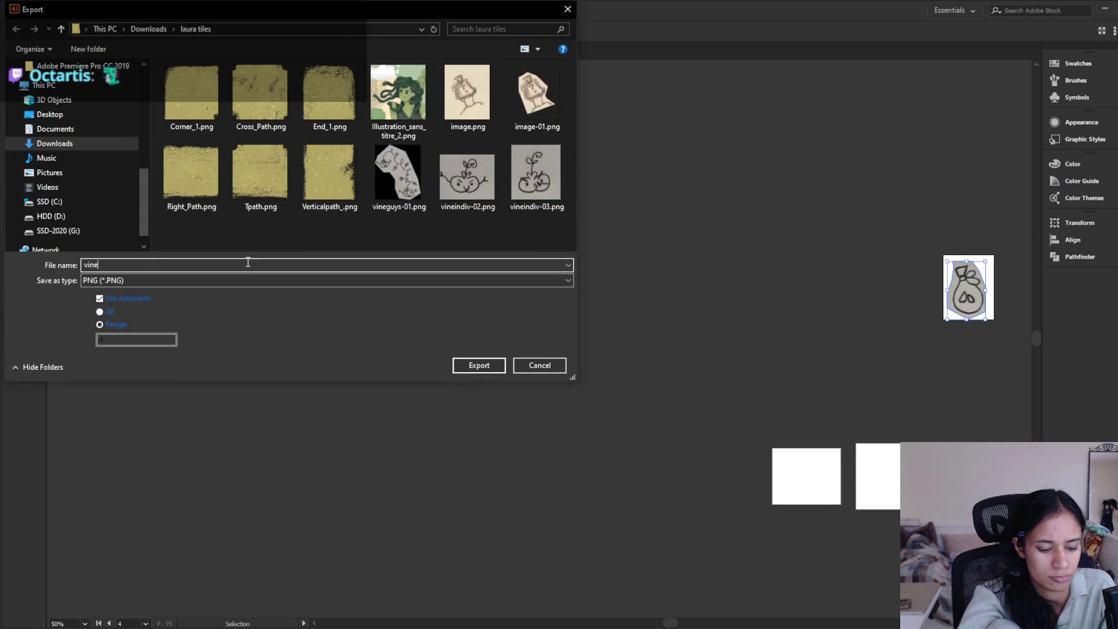
{"action": "key", "text": "Return"}
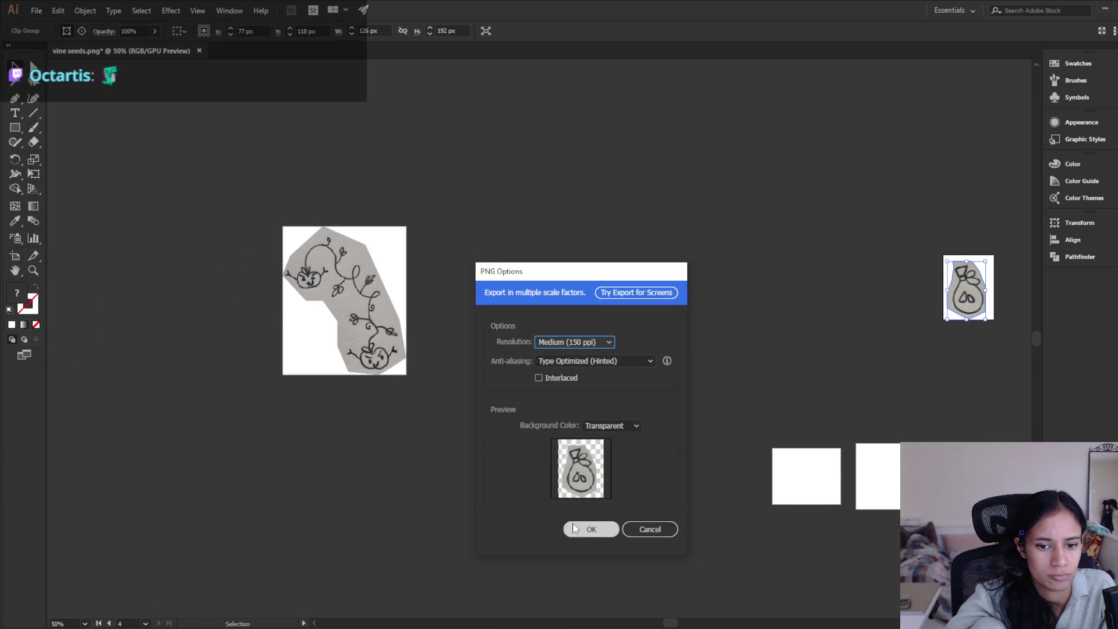
{"action": "left_click", "coordinate": [577, 528]}
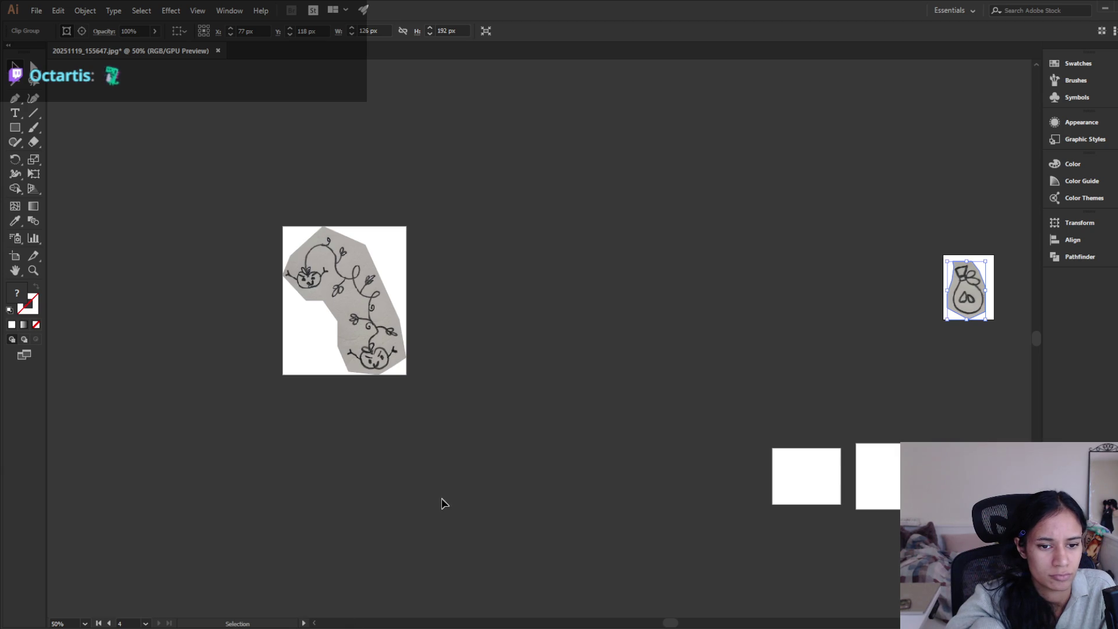
Step: Release the clipping mask and paste a duplicate photo with its white shape deleted
{"action": "key", "text": "a"}
{"action": "key", "text": "ctrl+alt+7"}
{"action": "left_click", "coordinate": [861, 382]}
{"action": "left_click_drag", "start_coordinate": [923, 376], "coordinate": [587, 370]}
{"action": "key", "text": "ctrl+z"}
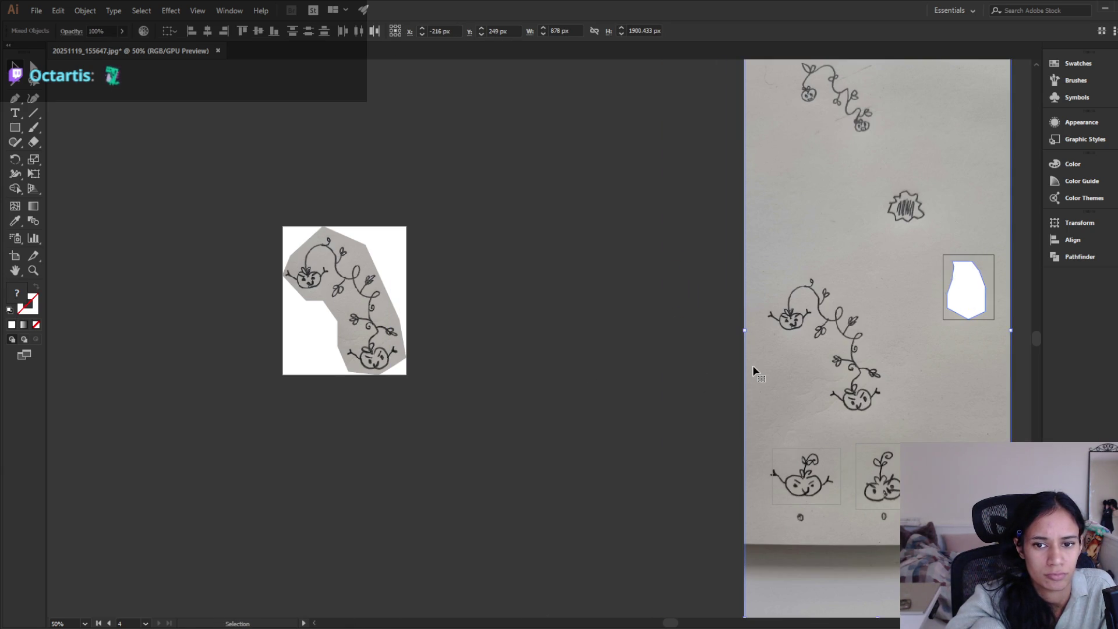
{"action": "key", "text": "ctrl+c"}
{"action": "key", "text": "ctrl+v"}
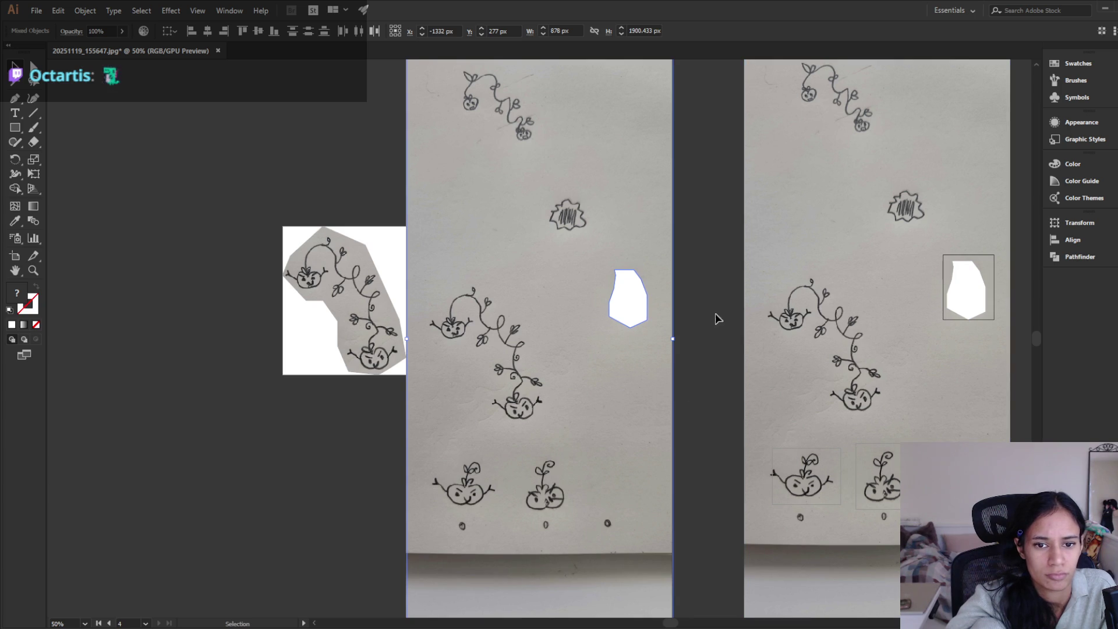
{"action": "left_click", "coordinate": [637, 305]}
{"action": "key", "text": "Delete"}
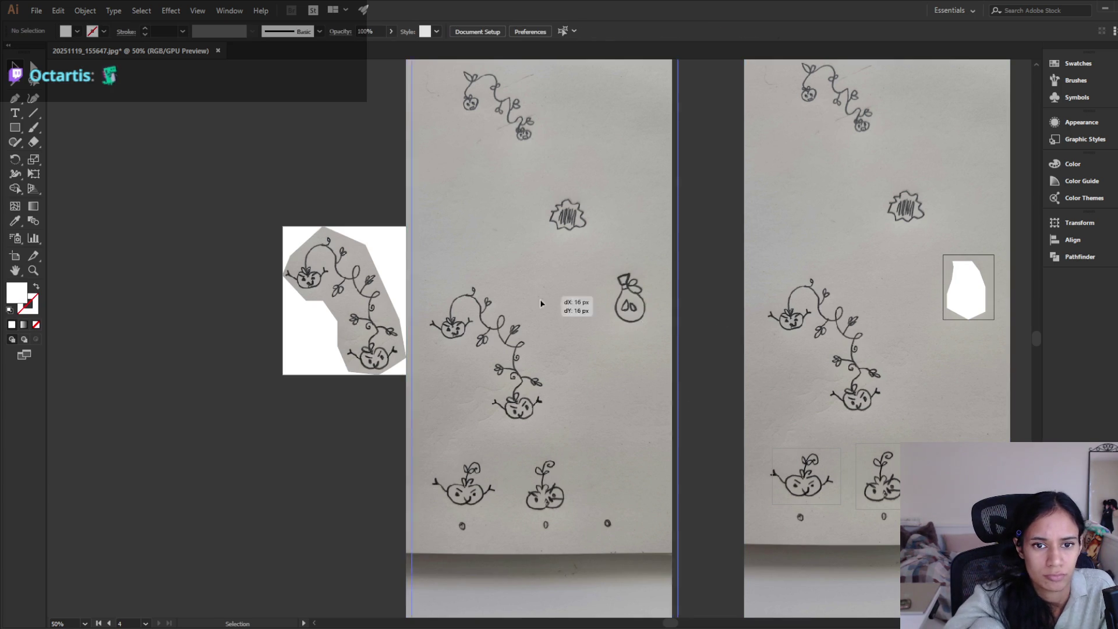
{"action": "key", "text": "alt+Tab"}
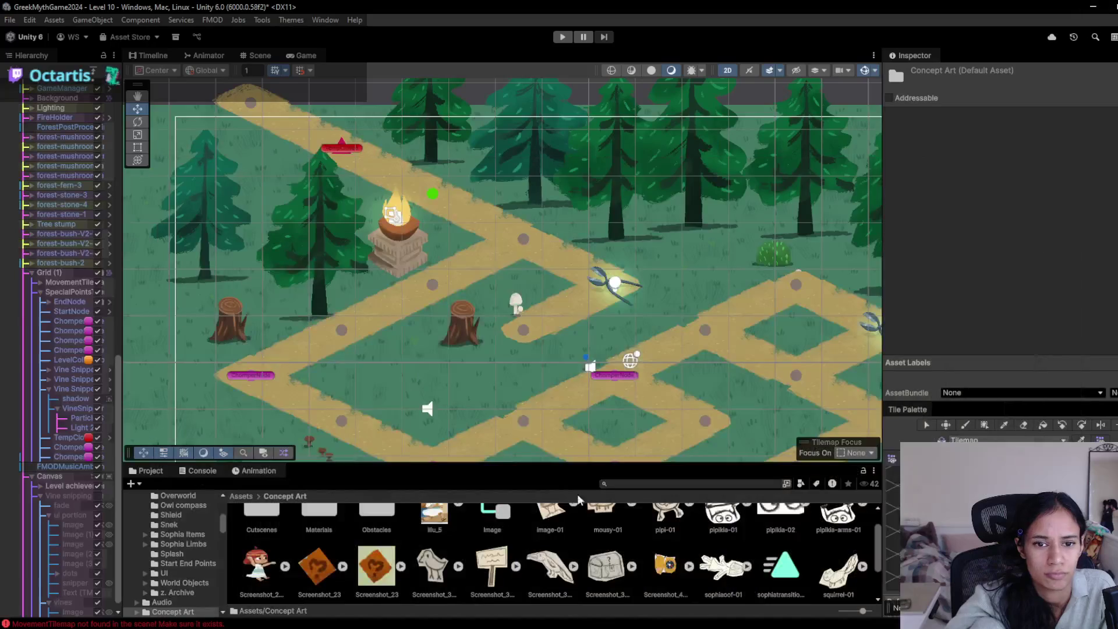
Step: Drag the vineguys-01 sprite from Concept Art into the Level 10 scene
{"action": "scroll", "coordinate": [472, 372], "scroll_direction": "down", "scroll_amount": 2}
{"action": "scroll", "coordinate": [637, 561], "scroll_direction": "down", "scroll_amount": 2}
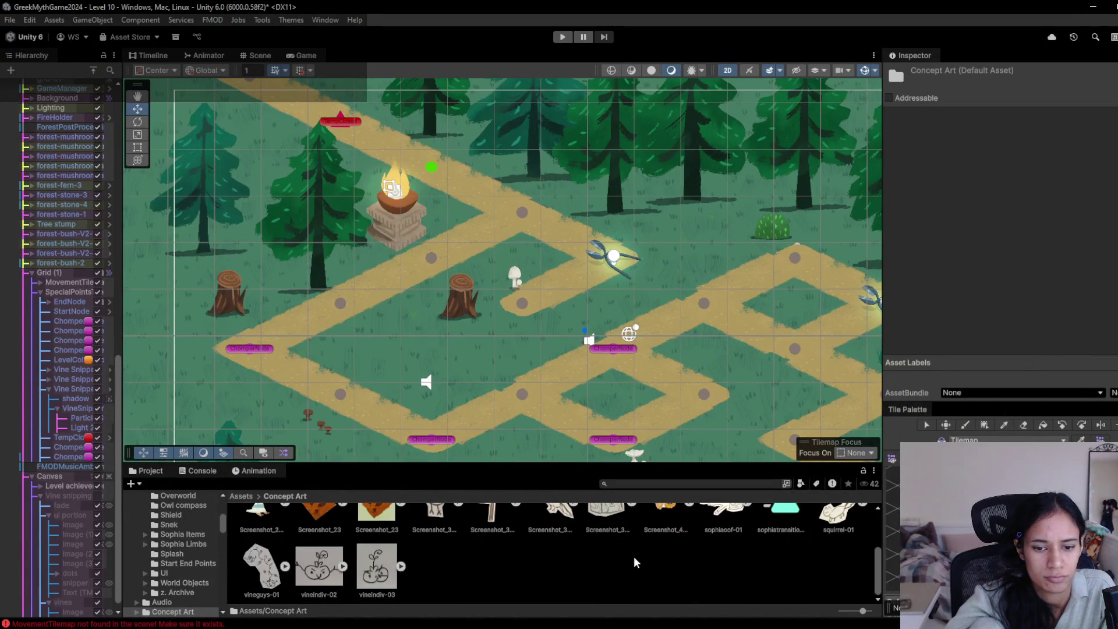
{"action": "mouse_move", "coordinate": [274, 568]}
{"action": "left_mouse_down"}
{"action": "mouse_move", "coordinate": [270, 577]}
{"action": "mouse_move", "coordinate": [359, 308]}
{"action": "mouse_move", "coordinate": [280, 512]}
{"action": "left_mouse_up"}
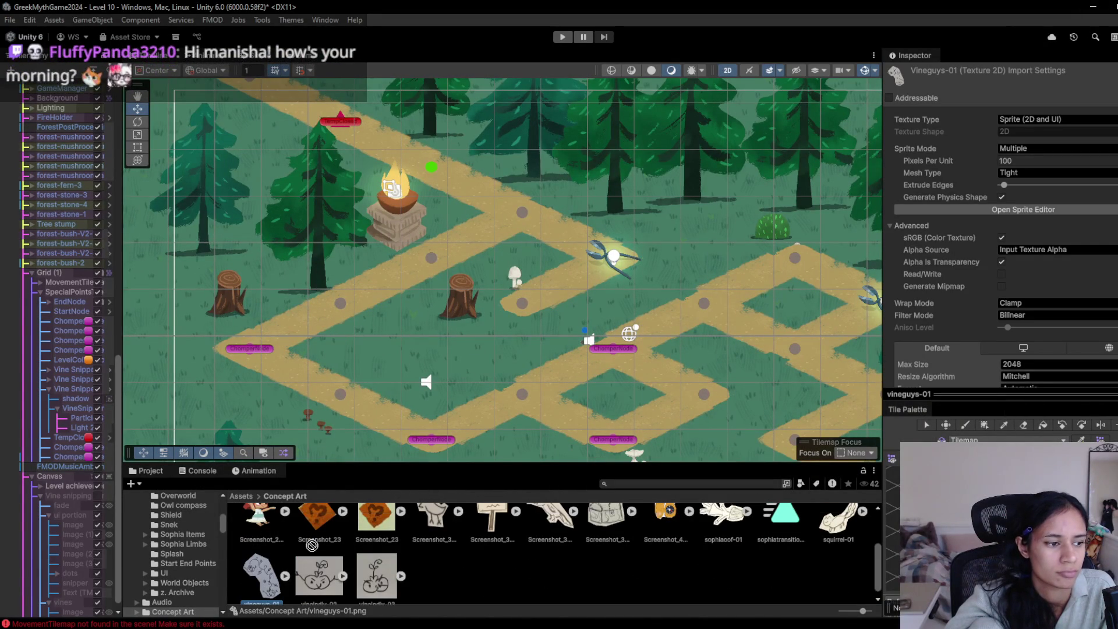
{"action": "left_click_drag", "start_coordinate": [406, 297], "coordinate": [503, 270]}
{"action": "scroll", "coordinate": [503, 269], "scroll_direction": "up", "scroll_amount": 3}
{"action": "scroll", "coordinate": [890, 271], "scroll_direction": "down", "scroll_amount": 3}
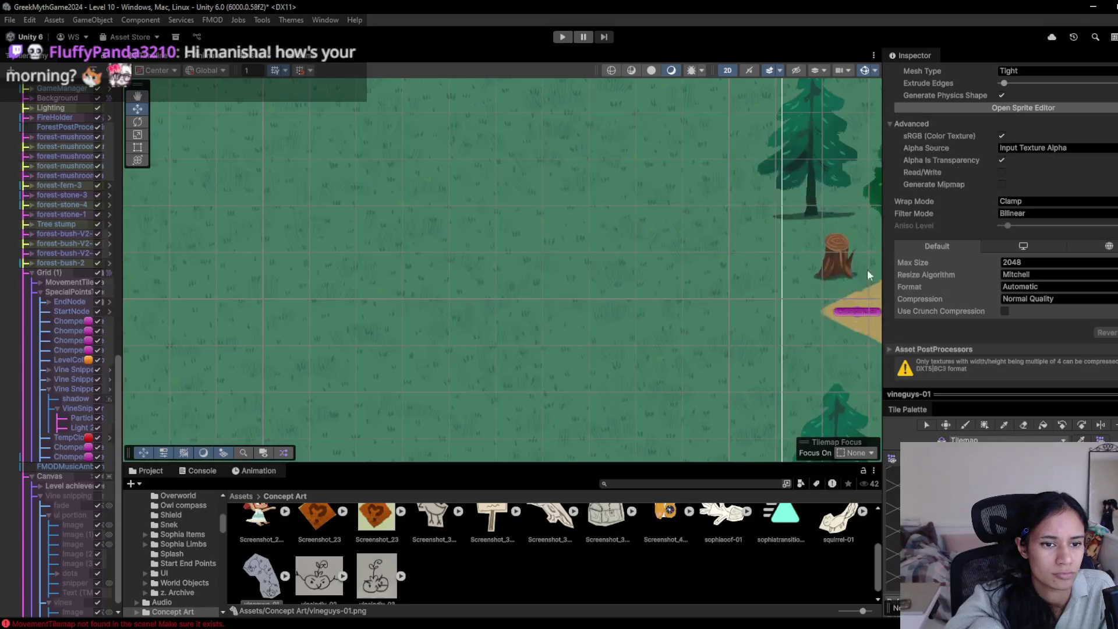
{"action": "scroll", "coordinate": [680, 302], "scroll_direction": "down", "scroll_amount": 6}
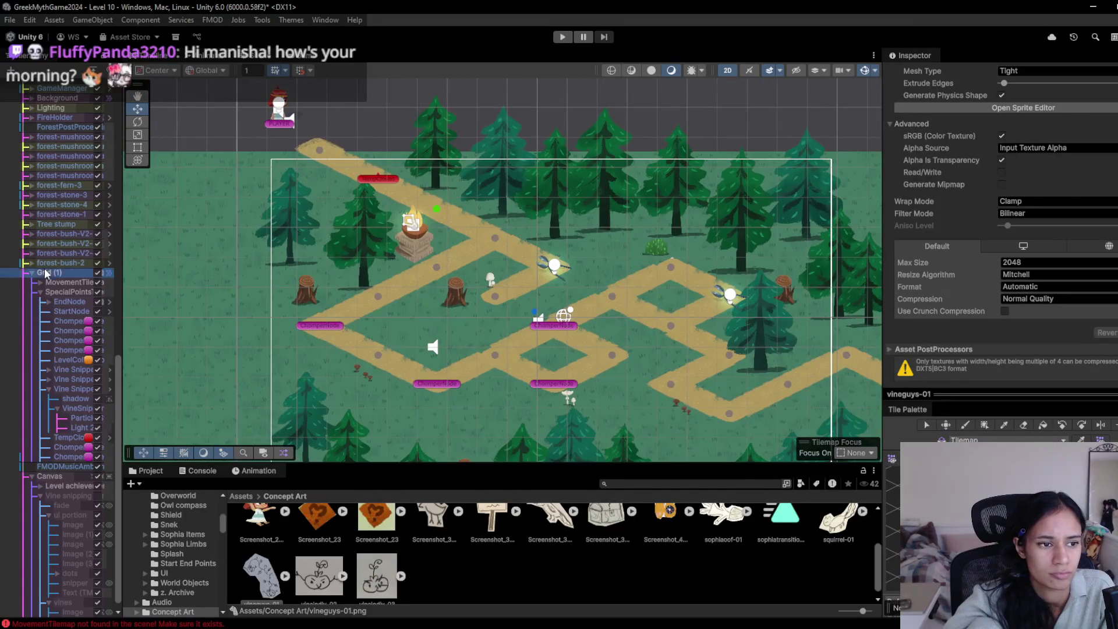
{"action": "left_click", "coordinate": [55, 263]}
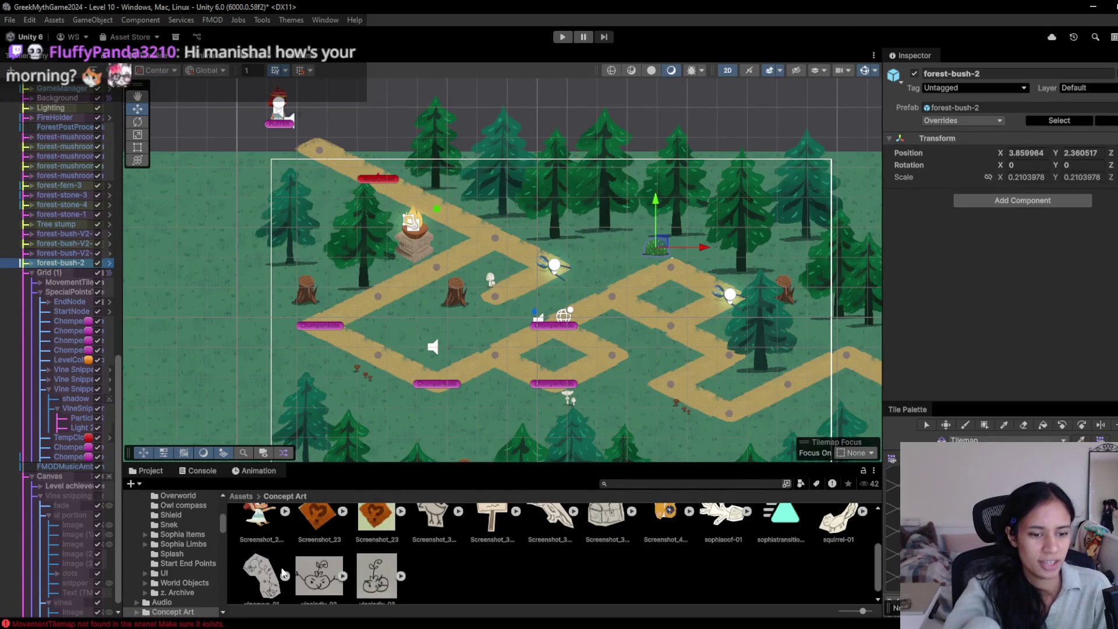
{"action": "mouse_move", "coordinate": [261, 577]}
{"action": "left_mouse_down"}
{"action": "mouse_move", "coordinate": [339, 481]}
{"action": "mouse_move", "coordinate": [451, 201]}
{"action": "mouse_move", "coordinate": [404, 152]}
{"action": "mouse_move", "coordinate": [361, 158]}
{"action": "left_mouse_up"}
Step: Set the vineguys-01 texture's Max Size to 512 and apply it
{"action": "key", "text": "r"}
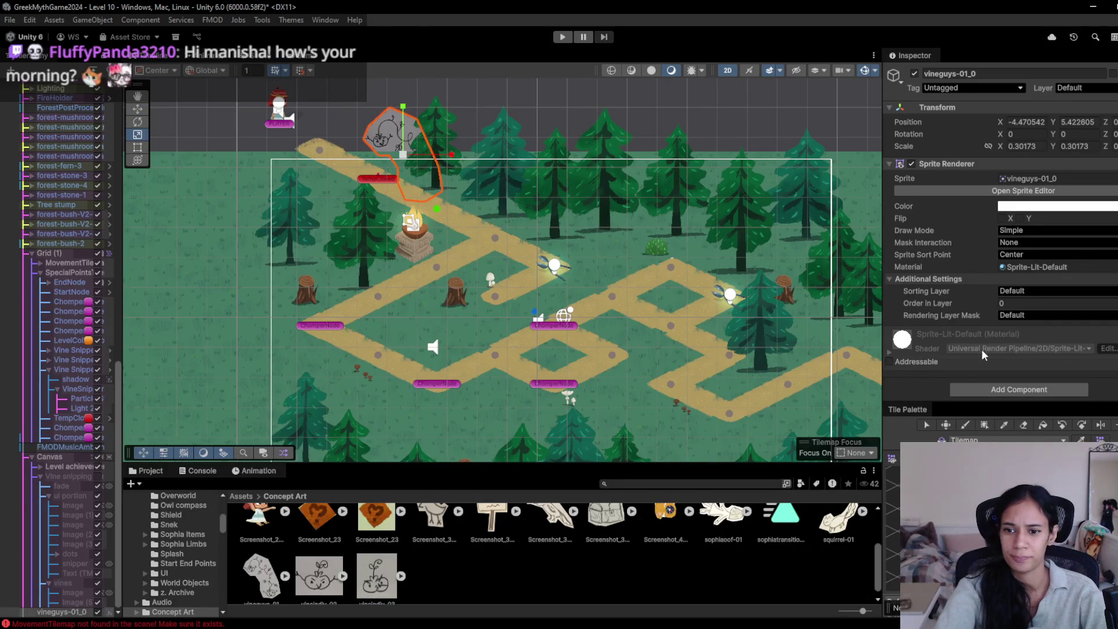
{"action": "scroll", "coordinate": [272, 573], "scroll_direction": "down", "scroll_amount": 1}
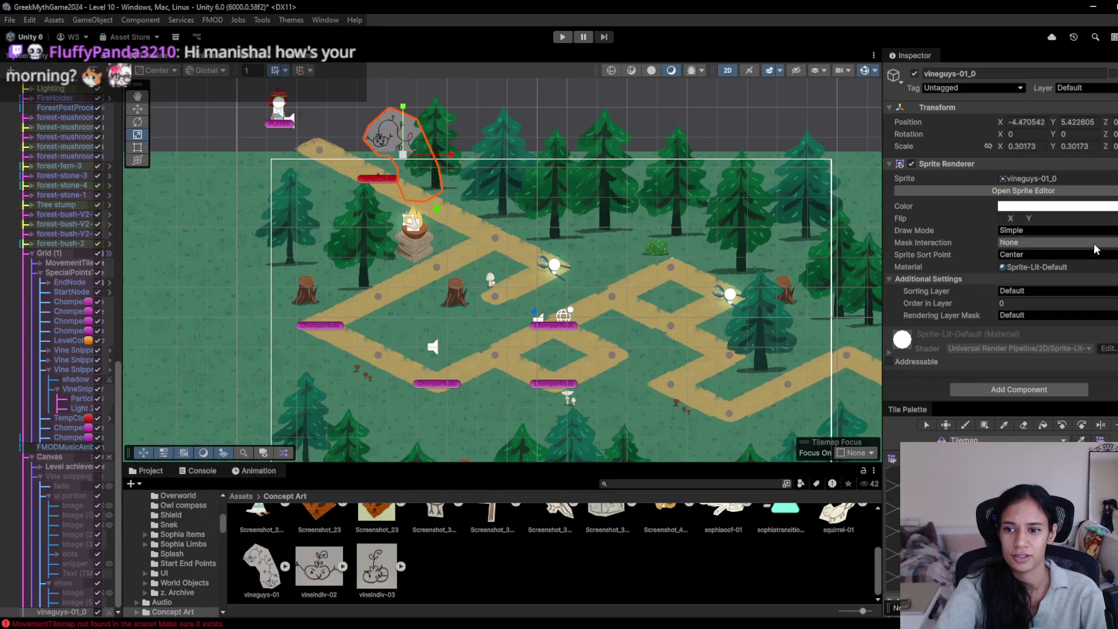
{"action": "scroll", "coordinate": [1005, 332], "scroll_direction": "down", "scroll_amount": 1}
{"action": "left_click", "coordinate": [260, 557]}
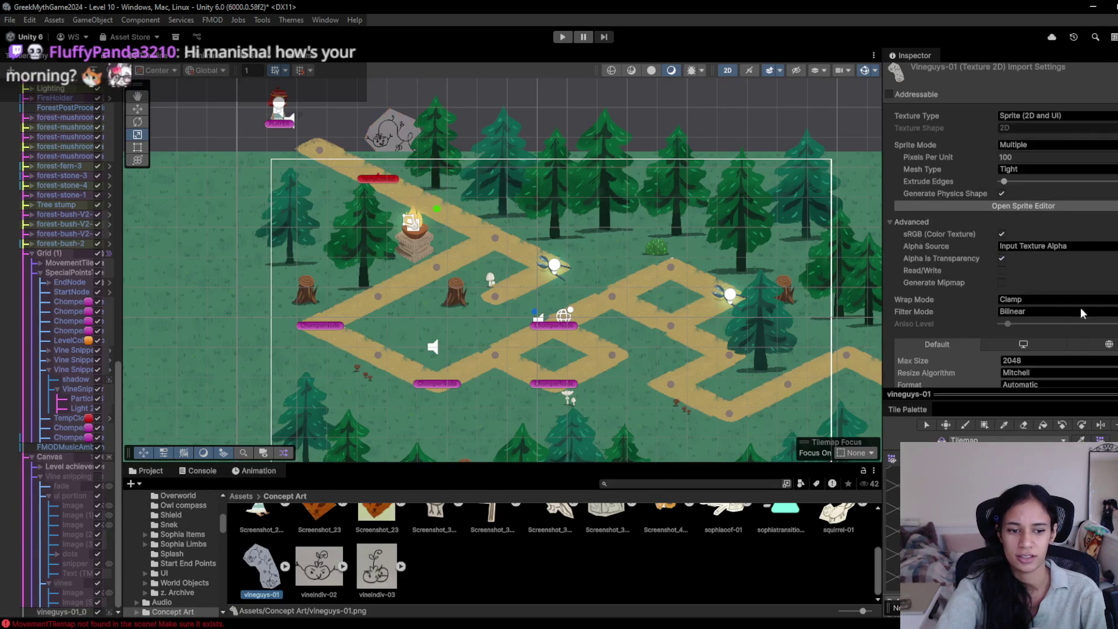
{"action": "scroll", "coordinate": [1068, 324], "scroll_direction": "down", "scroll_amount": 3}
{"action": "left_click", "coordinate": [1066, 262]}
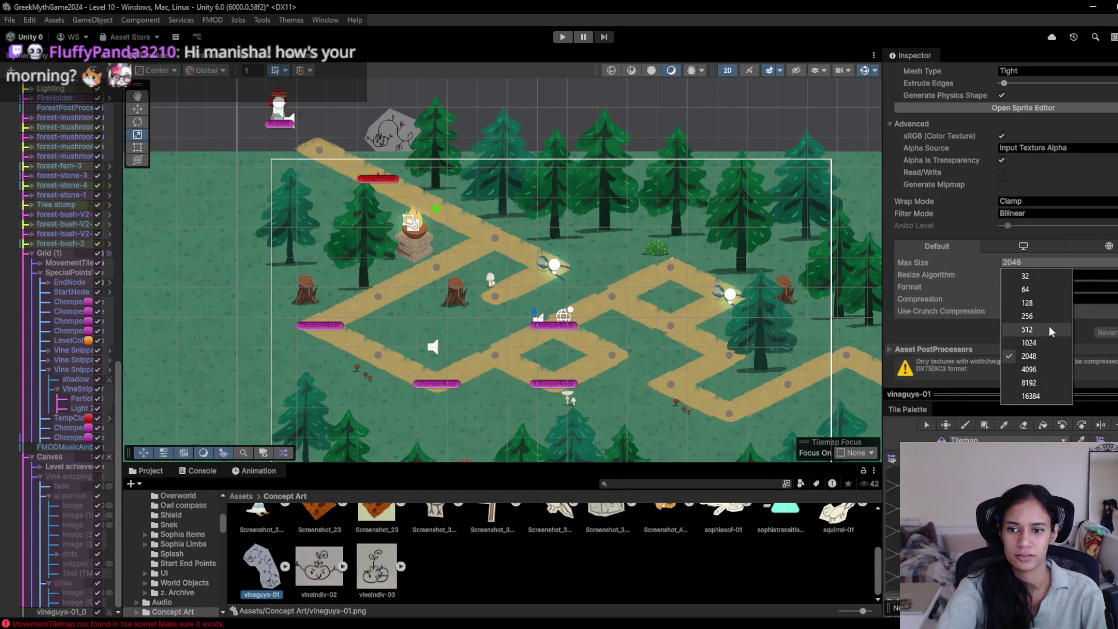
{"action": "left_click", "coordinate": [1070, 330]}
{"action": "left_click", "coordinate": [1117, 332]}
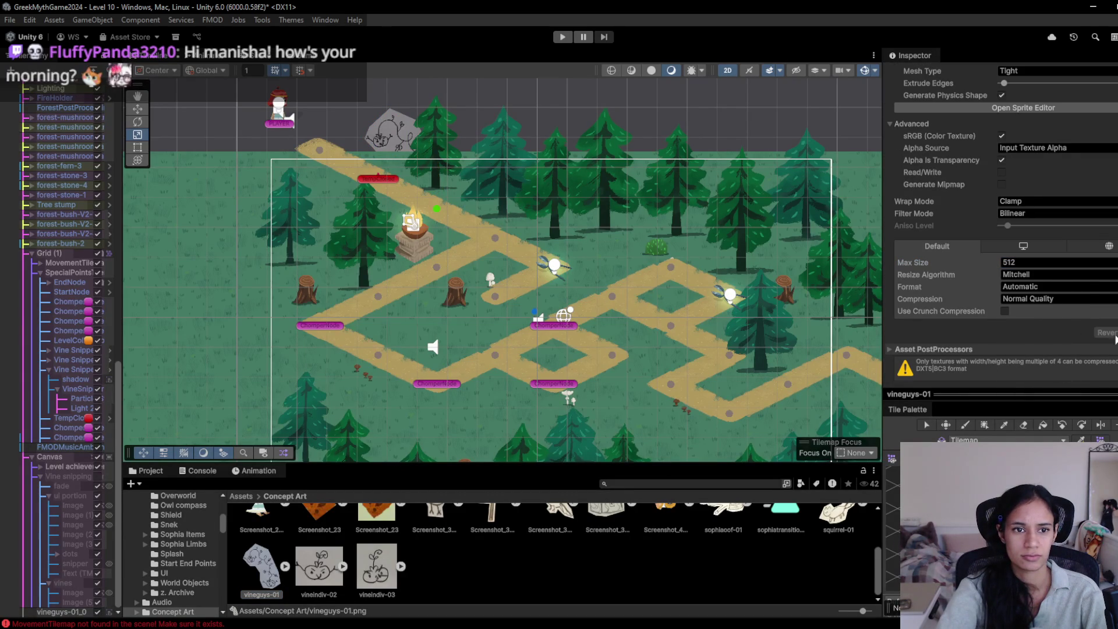
Step: Move the vineguys-01_0 sprite down and set its Order in Layer to 2
{"action": "left_click", "coordinate": [397, 141]}
{"action": "left_click", "coordinate": [396, 139]}
{"action": "left_click", "coordinate": [396, 139]}
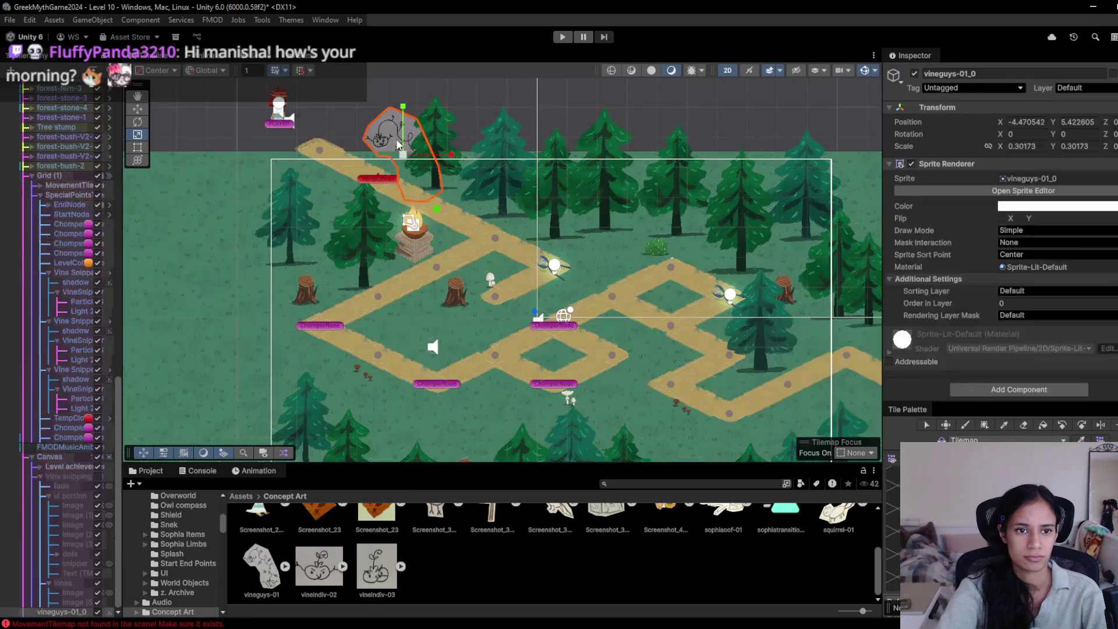
{"action": "key", "text": "w"}
{"action": "left_click_drag", "start_coordinate": [409, 149], "coordinate": [421, 277]}
{"action": "left_click_drag", "start_coordinate": [987, 307], "coordinate": [990, 306]}
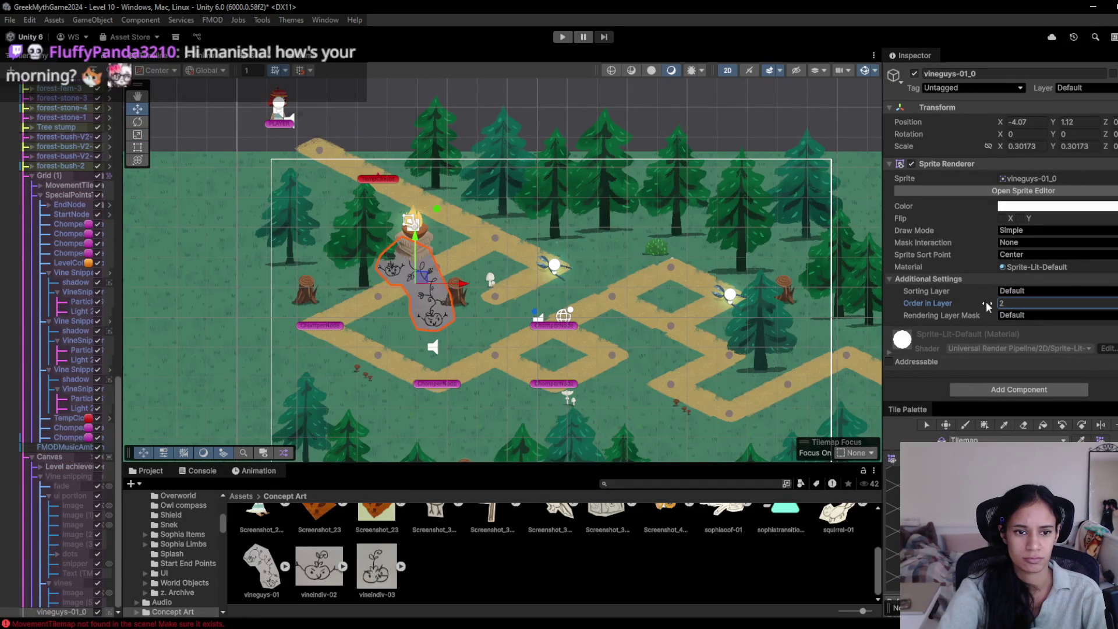
{"action": "scroll", "coordinate": [434, 268], "scroll_direction": "up", "scroll_amount": 5}
Step: Shrink the sketch to about 0.19 scale, rotate it, and slide it onto the path
{"action": "key", "text": "r"}
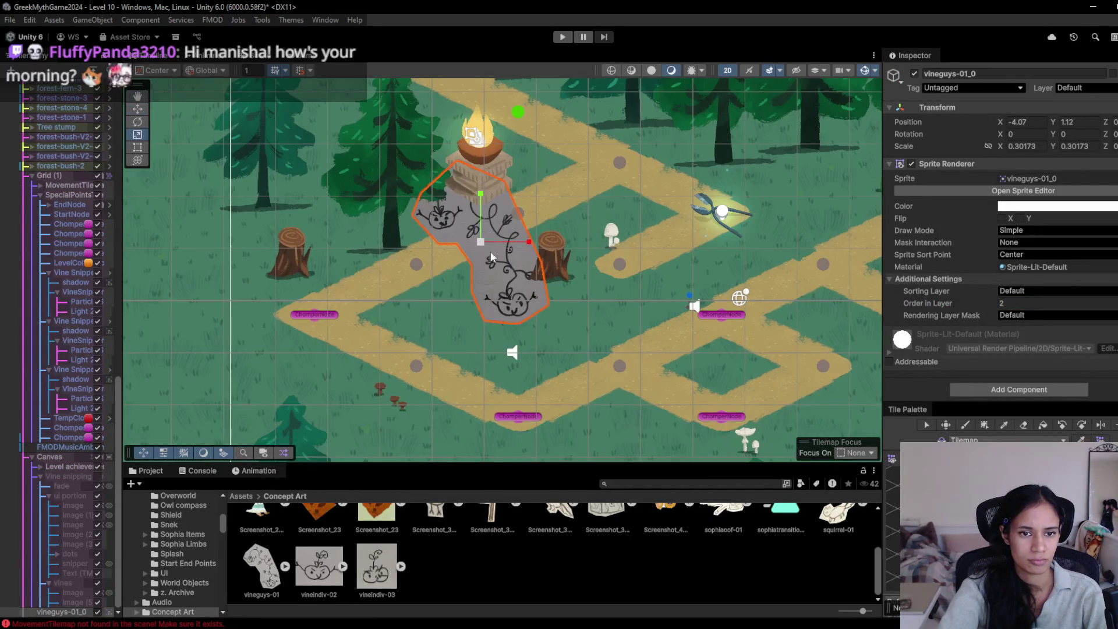
{"action": "mouse_move", "coordinate": [474, 248]}
{"action": "left_mouse_down"}
{"action": "mouse_move", "coordinate": [448, 236]}
{"action": "mouse_move", "coordinate": [381, 270]}
{"action": "mouse_move", "coordinate": [398, 278]}
{"action": "mouse_move", "coordinate": [420, 218]}
{"action": "left_mouse_up"}
{"action": "key", "text": "w"}
{"action": "key", "text": "e"}
{"action": "key", "text": "w"}
{"action": "left_click_drag", "start_coordinate": [382, 273], "coordinate": [361, 273]}
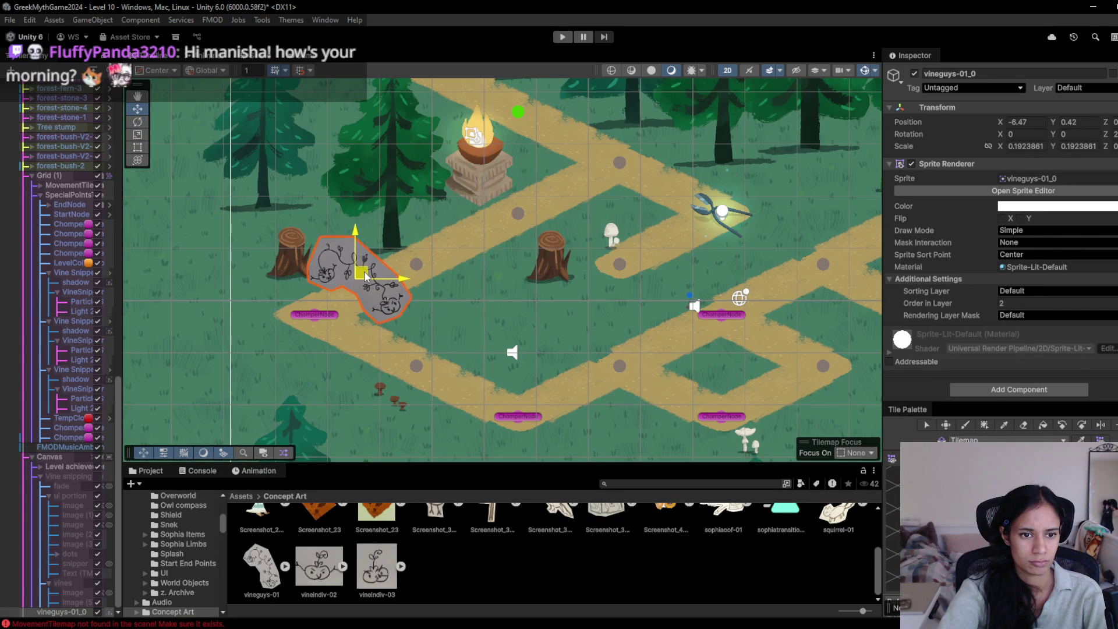
{"action": "left_click", "coordinate": [432, 285]}
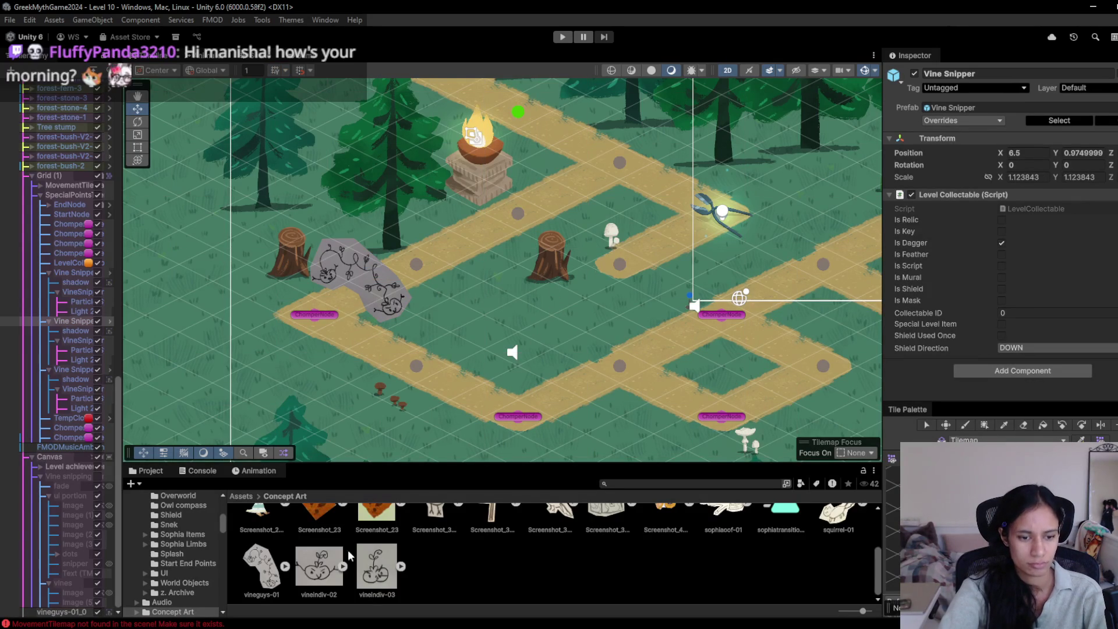
Step: Enable the Vine snipping UI and frame its vine Image in the scene
{"action": "left_click", "coordinate": [96, 473]}
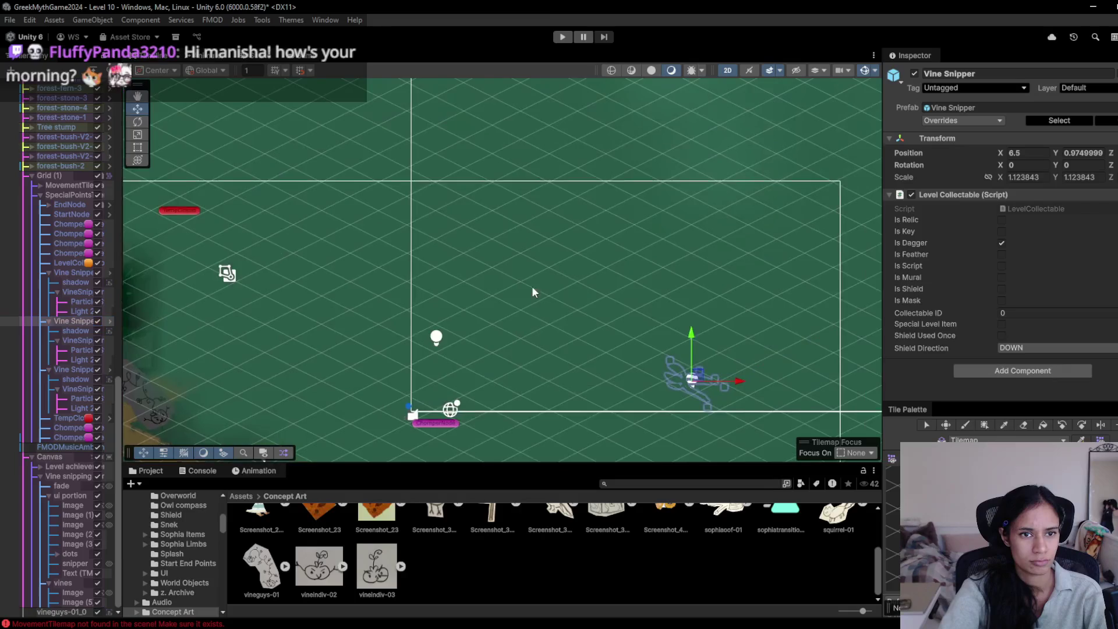
{"action": "scroll", "coordinate": [489, 309], "scroll_direction": "down", "scroll_amount": 3}
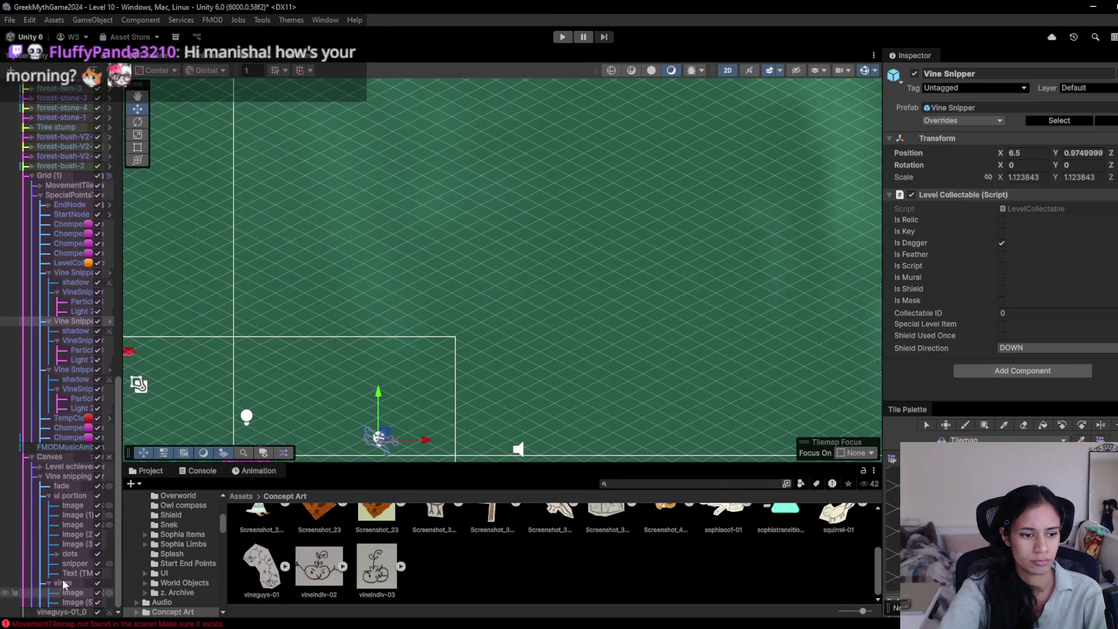
{"action": "double_click", "coordinate": [60, 592]}
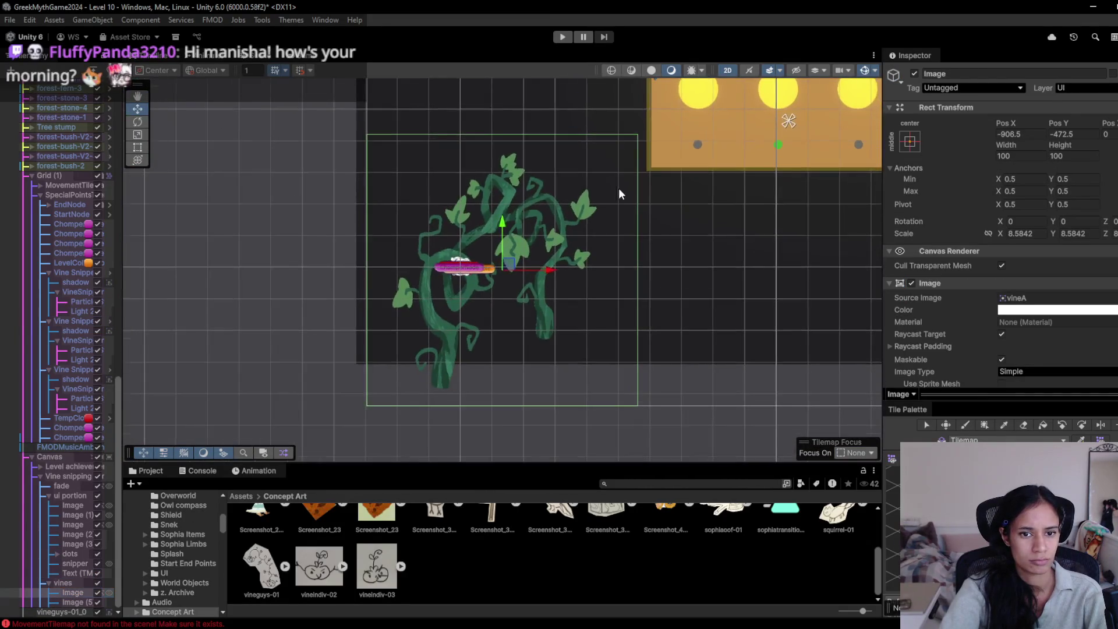
Step: Select the three yellow circle Images in Vine Snip Mayhem and rename them vineguys
{"action": "key", "text": "f"}
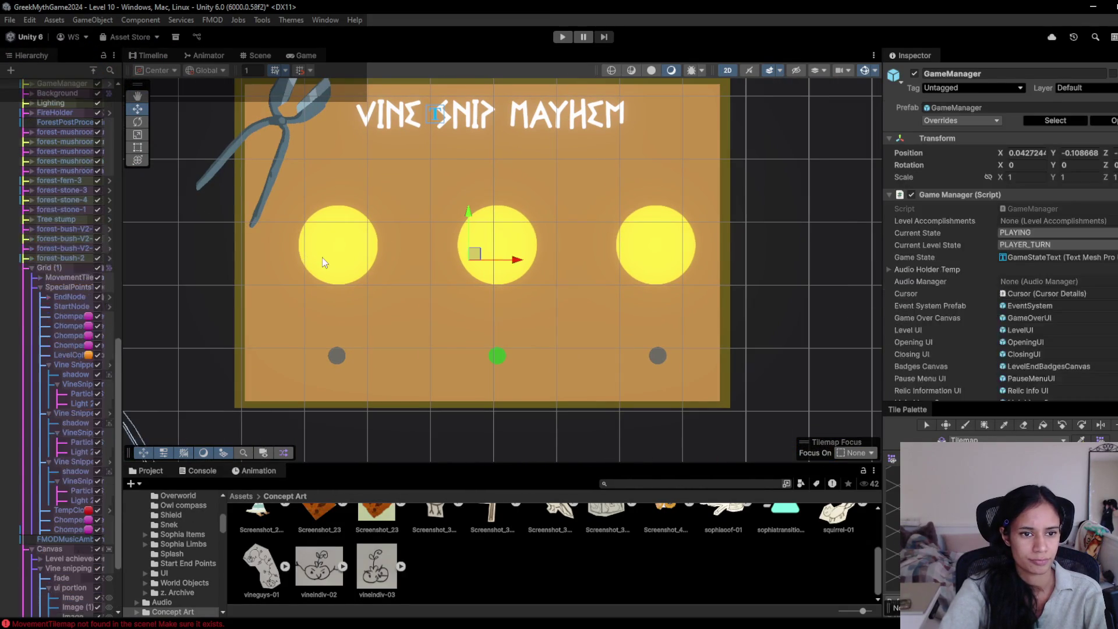
{"action": "left_click", "coordinate": [339, 258]}
{"action": "left_click", "coordinate": [339, 259]}
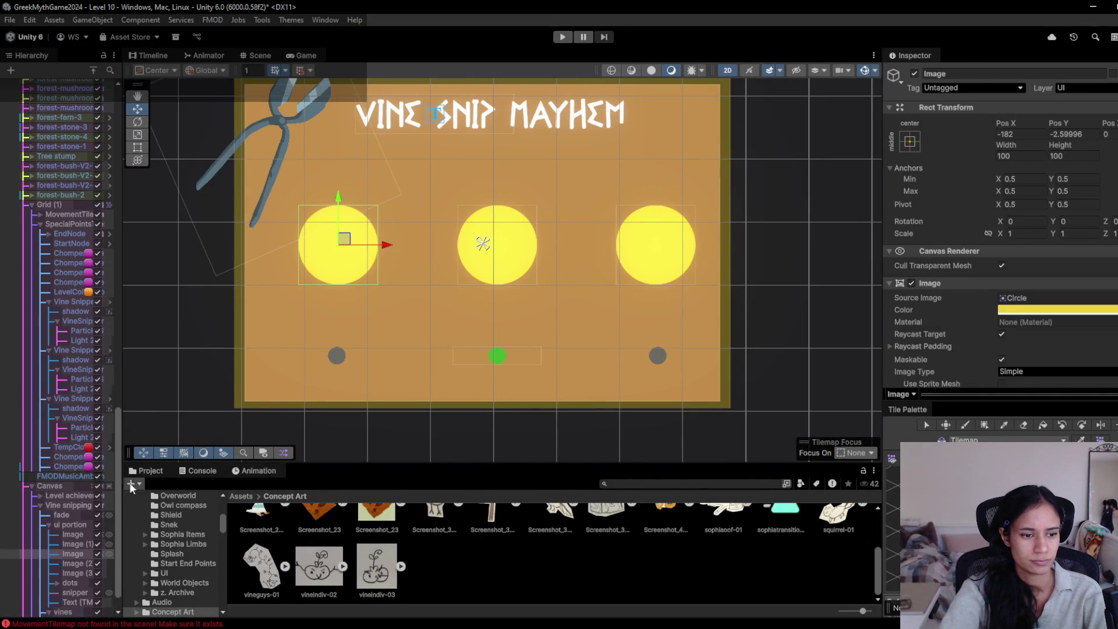
{"action": "left_click", "coordinate": [78, 545]}
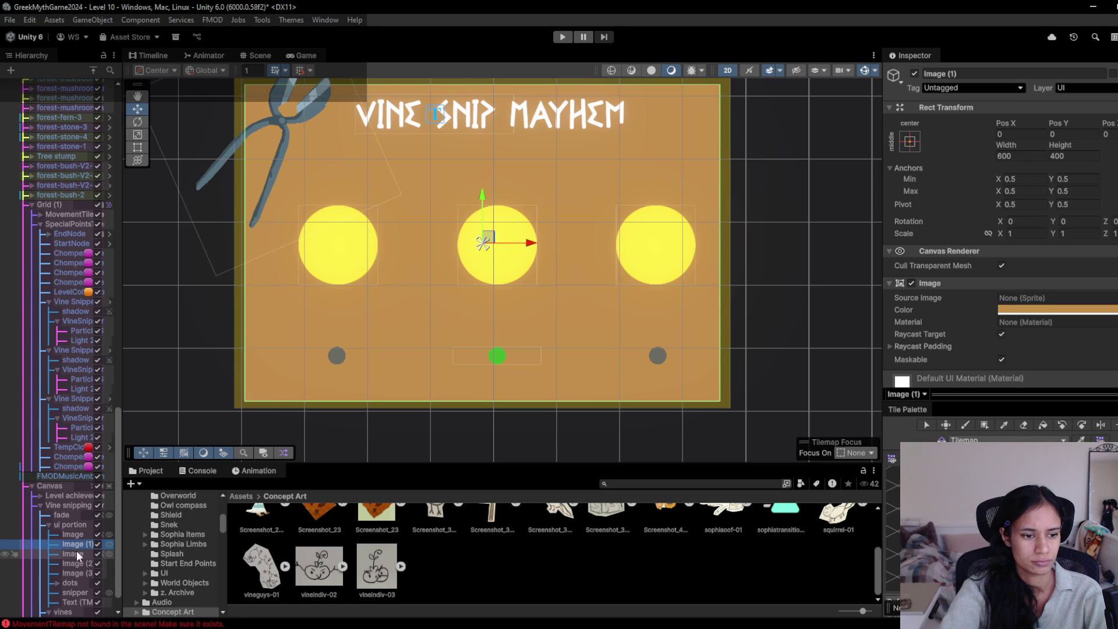
{"action": "left_click", "coordinate": [76, 554]}
{"action": "left_click", "coordinate": [77, 563], "text": "shift"}
{"action": "left_click", "coordinate": [76, 573], "text": "shift"}
{"action": "left_click", "coordinate": [1030, 73]}
{"action": "type", "text": "vineguys"}
{"action": "key", "text": "Return"}
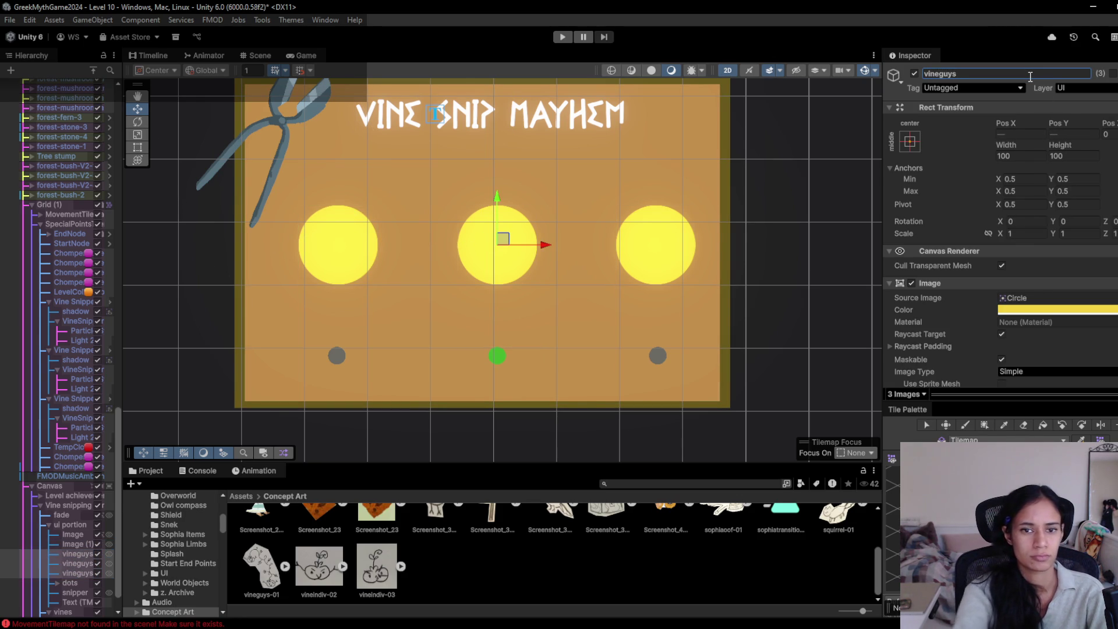
Step: Make vineindiv-02 the Source Image of the three vineguys with a white Color
{"action": "left_click_drag", "start_coordinate": [320, 565], "coordinate": [1025, 297]}
{"action": "left_click", "coordinate": [1008, 310]}
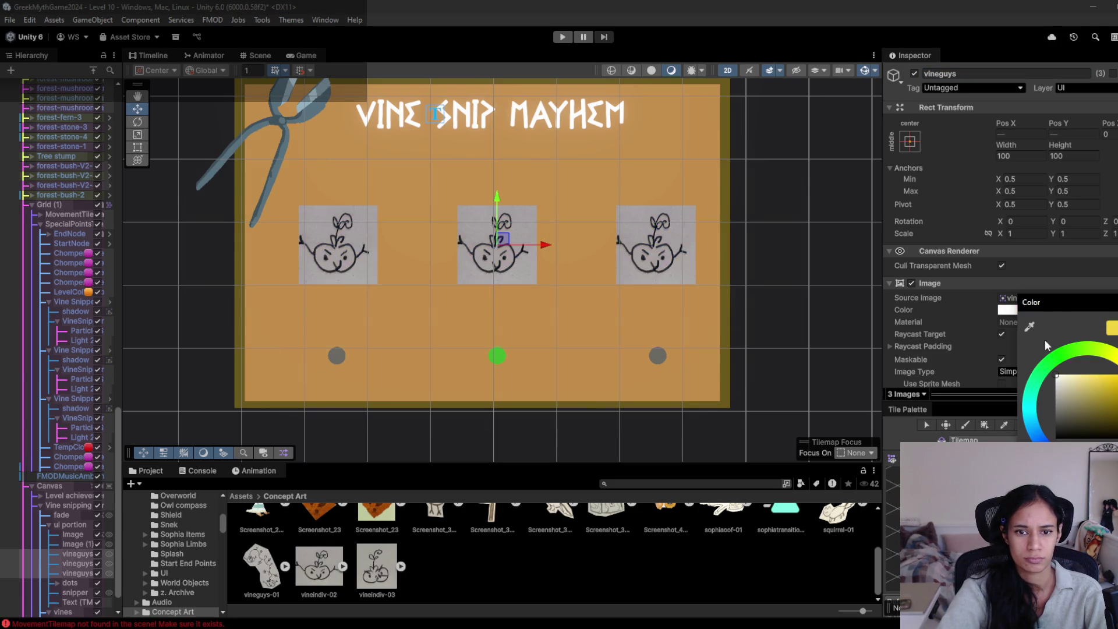
{"action": "left_click", "coordinate": [1057, 375]}
{"action": "left_click", "coordinate": [429, 358]}
Step: Scale the three sketches up to about 1.4066 and pull the outer ones toward the centre
{"action": "key", "text": "r"}
{"action": "left_click_drag", "start_coordinate": [496, 245], "coordinate": [509, 231]}
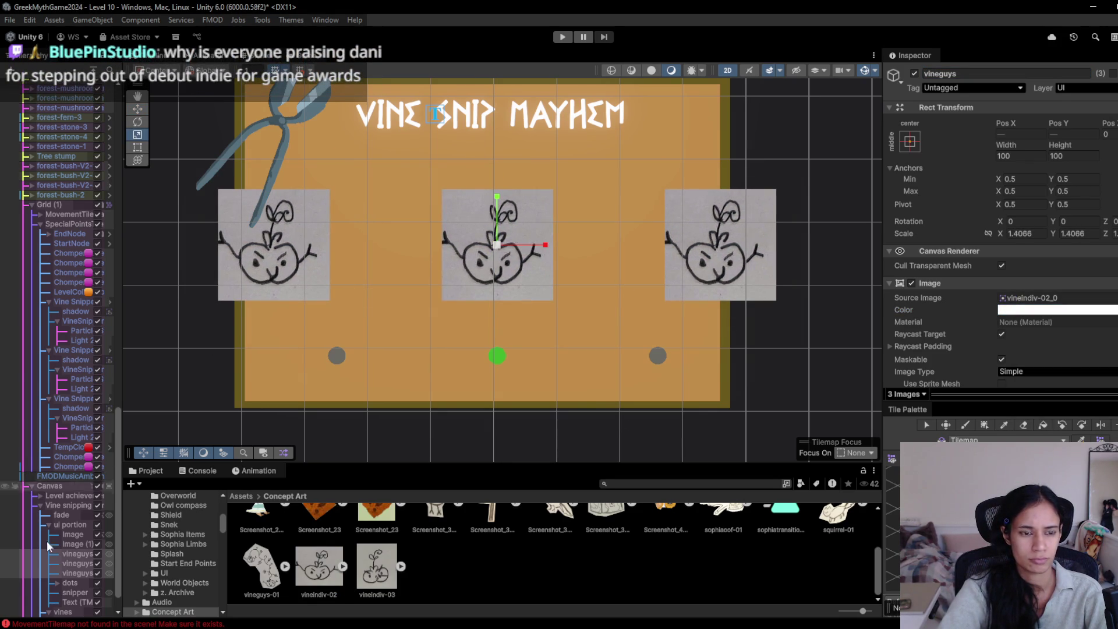
{"action": "left_click", "coordinate": [76, 554]}
{"action": "key", "text": "w"}
{"action": "left_click_drag", "start_coordinate": [335, 250], "coordinate": [389, 247]}
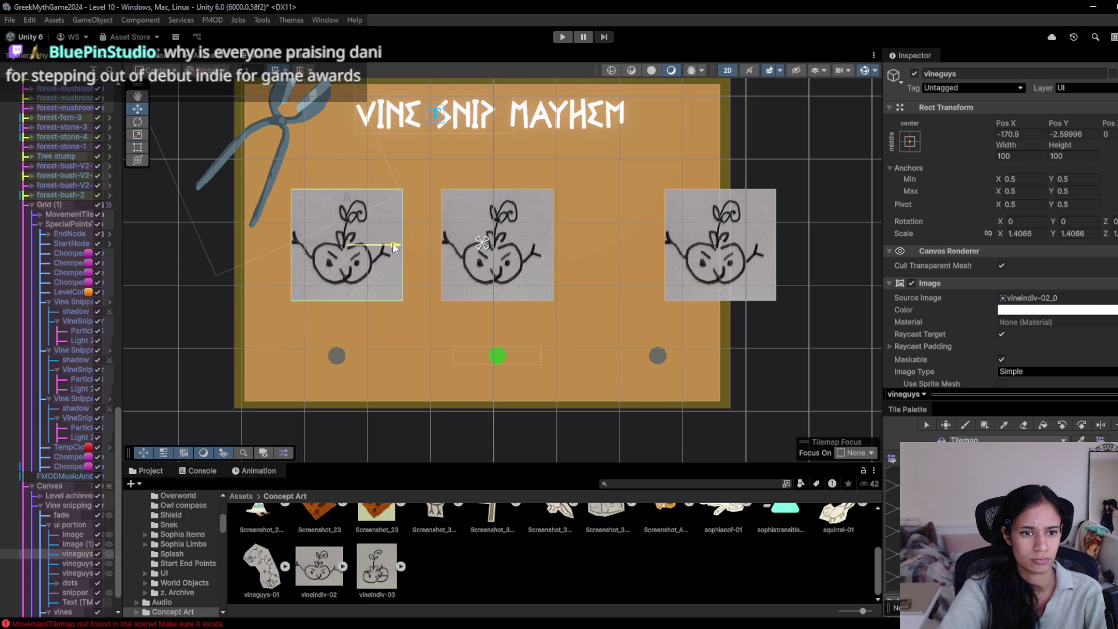
{"action": "left_click", "coordinate": [77, 573]}
{"action": "left_click_drag", "start_coordinate": [765, 245], "coordinate": [705, 239]}
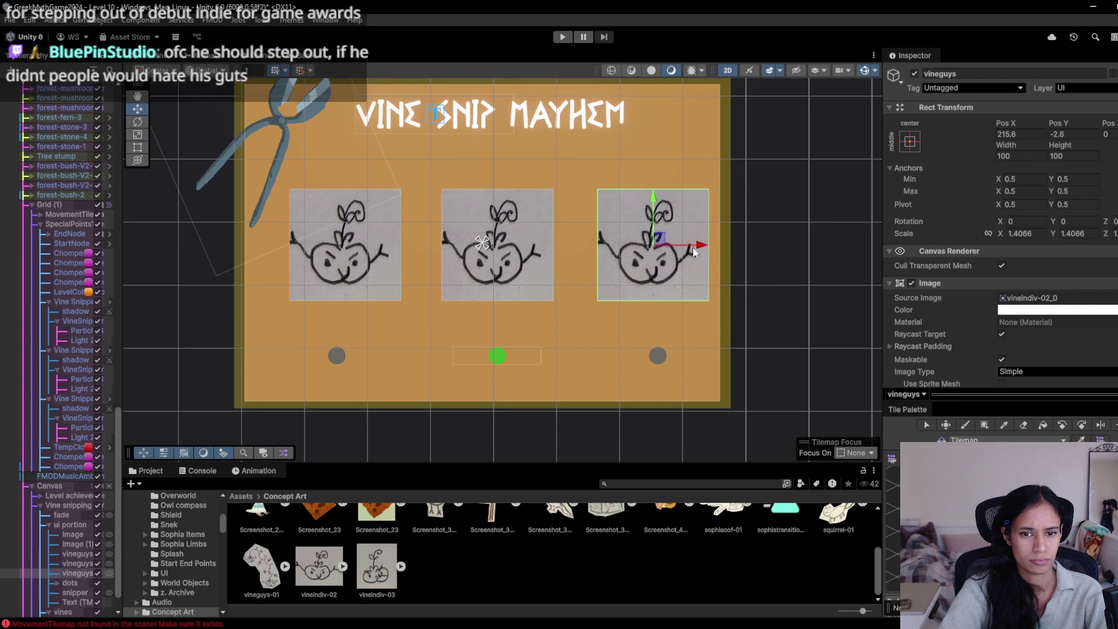
Step: Switch the middle sketch to vineindiv-03 and play-test the minigame
{"action": "left_click", "coordinate": [78, 563]}
{"action": "mouse_move", "coordinate": [378, 577]}
{"action": "left_mouse_down"}
{"action": "mouse_move", "coordinate": [1083, 308]}
{"action": "mouse_move", "coordinate": [1081, 300]}
{"action": "left_mouse_up"}
{"action": "key", "text": "ctrl+p"}
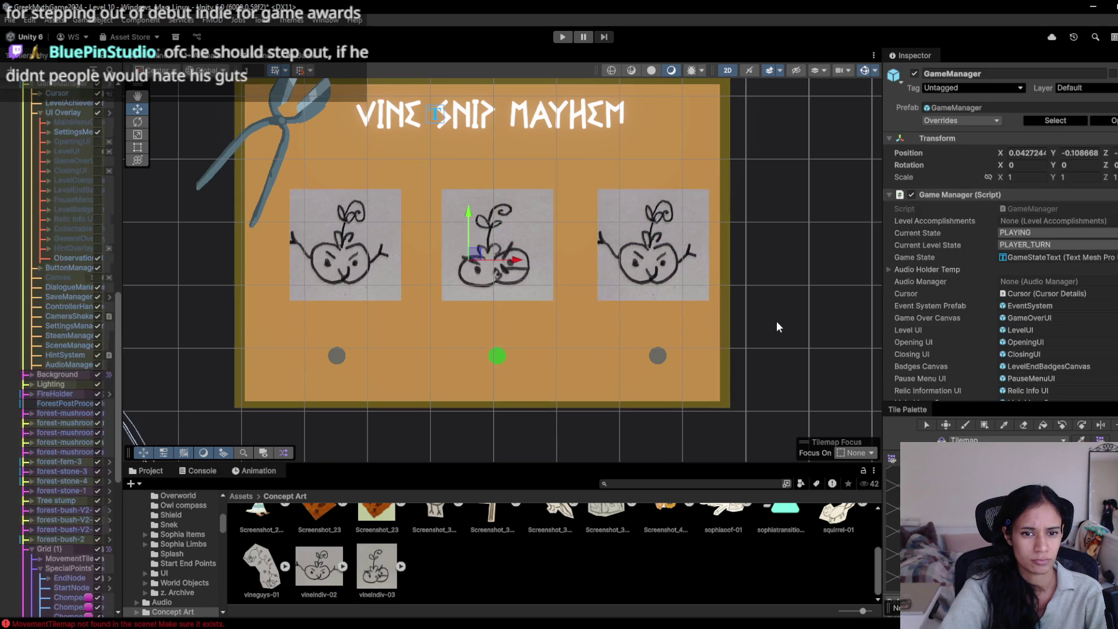
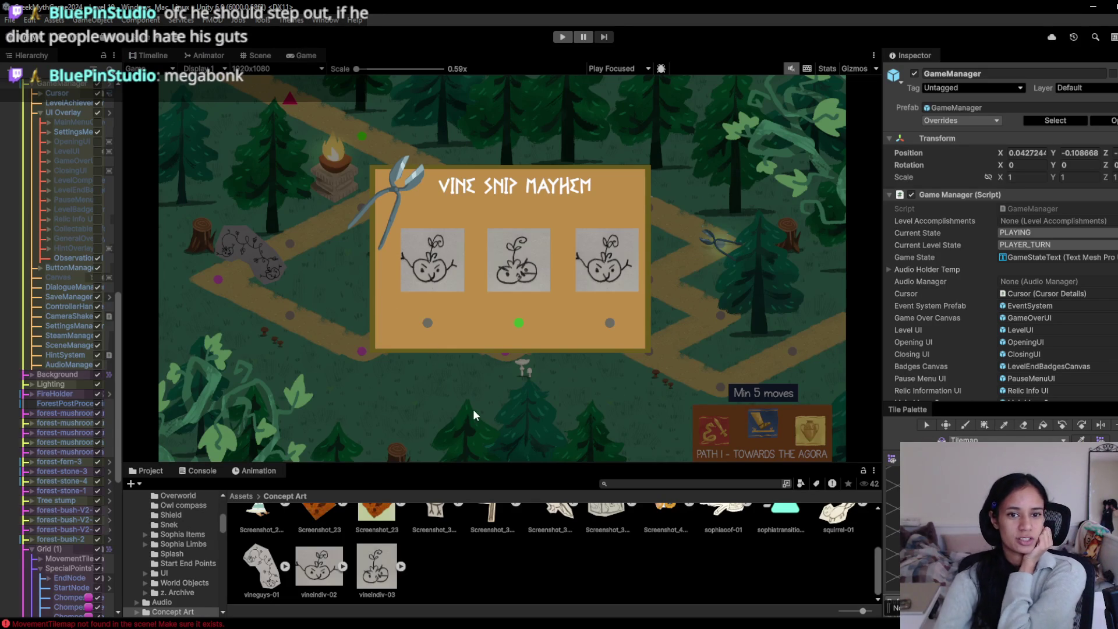
Step: Select the Vine Snip Mayhem title, lower it slightly on the panel, and preview it in the Game view
{"action": "left_click", "coordinate": [261, 55]}
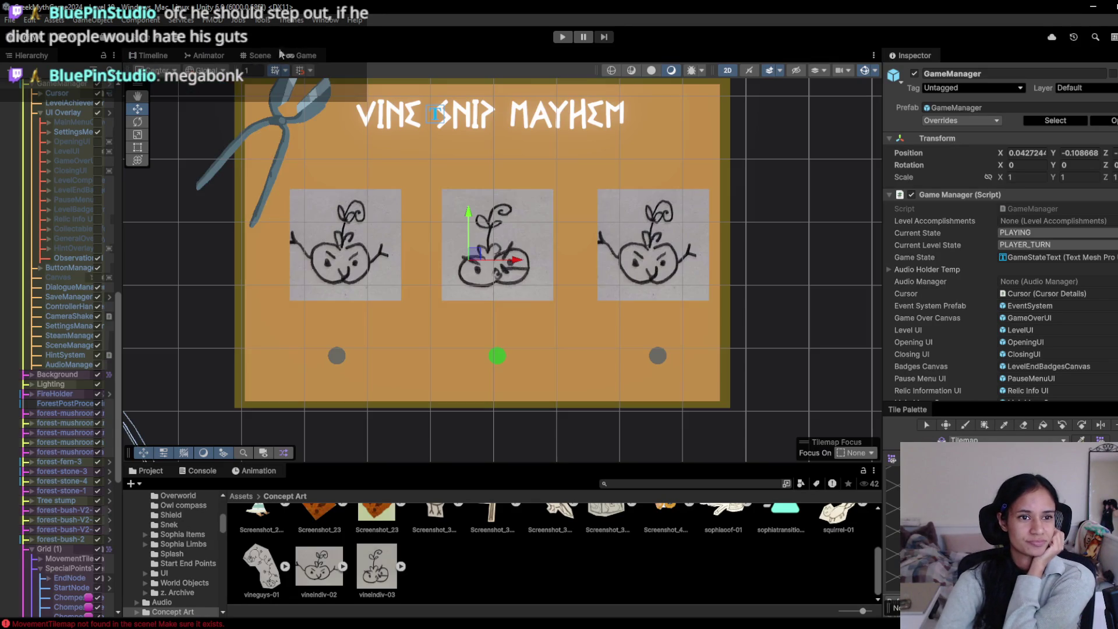
{"action": "left_click", "coordinate": [519, 123]}
{"action": "left_click", "coordinate": [439, 115]}
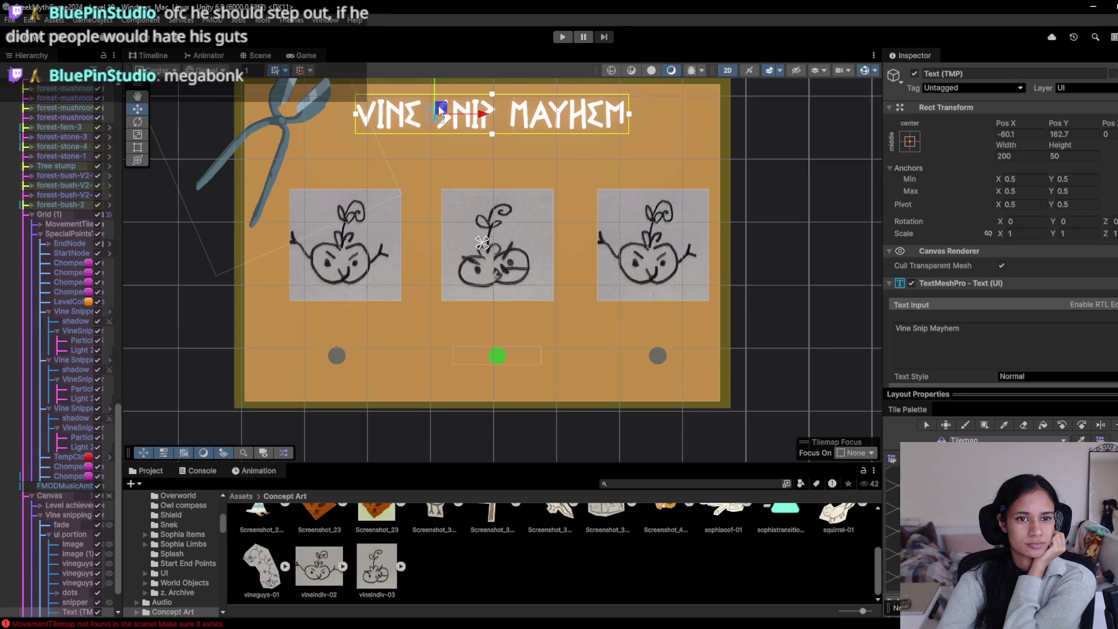
{"action": "left_click_drag", "start_coordinate": [440, 111], "coordinate": [441, 130]}
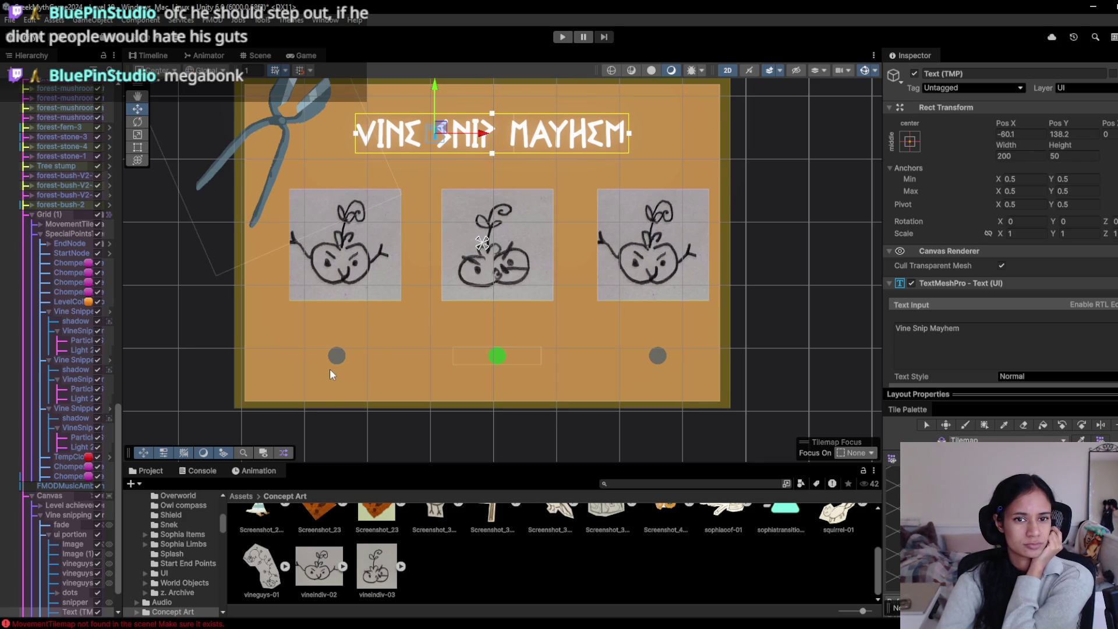
{"action": "left_click", "coordinate": [301, 56]}
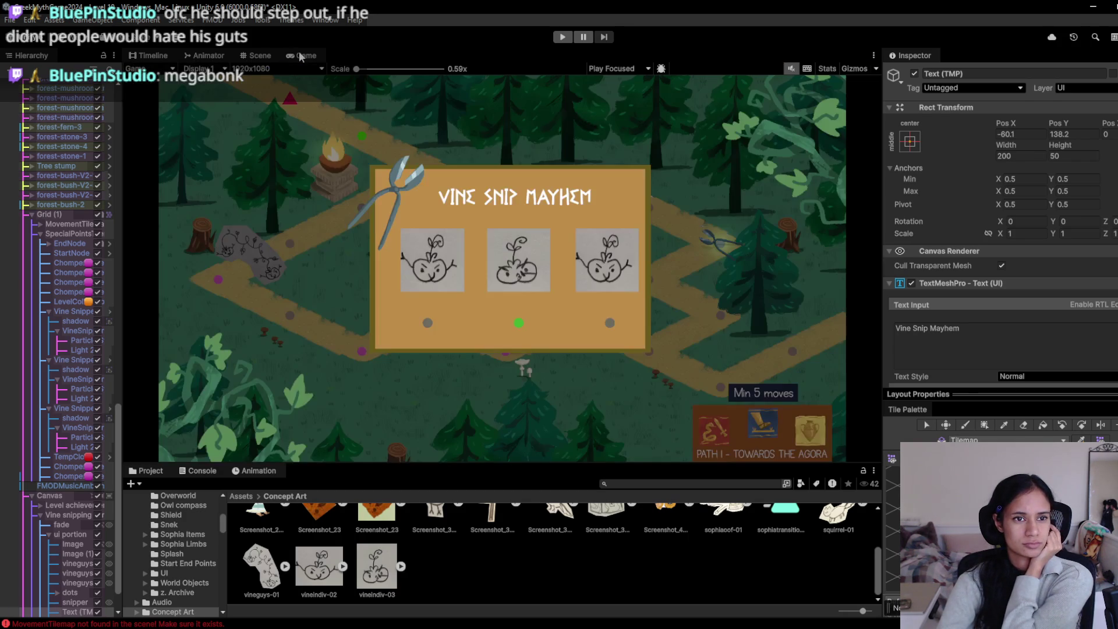
{"action": "key", "text": "ctrl+1"}
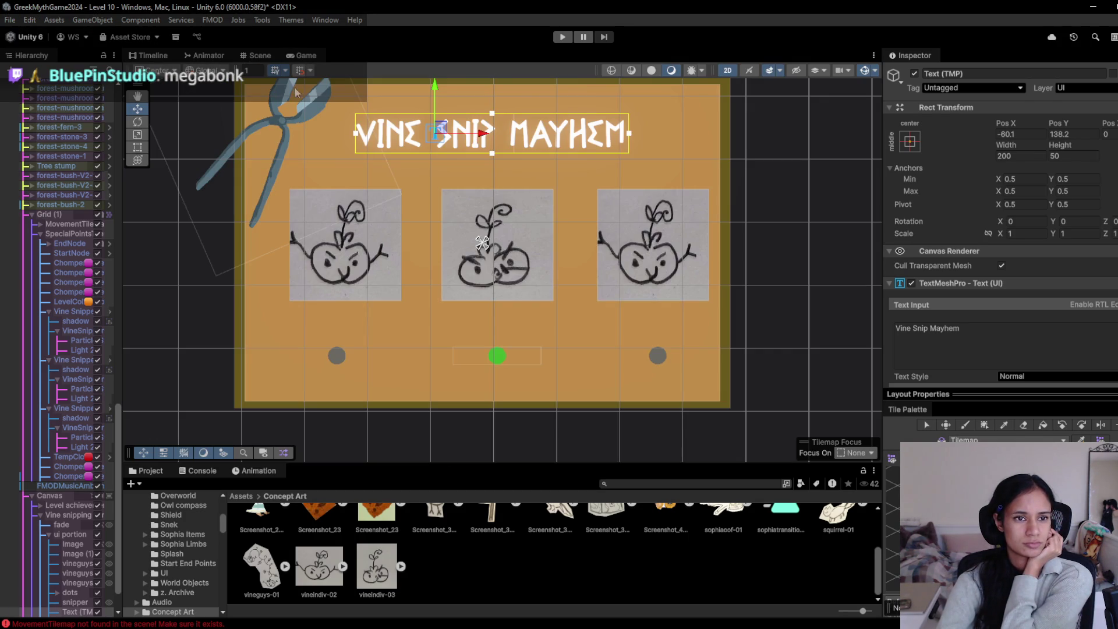
Step: Raise the title's font size to 56.6, then widen and recentre its box so it fits one line
{"action": "scroll", "coordinate": [1027, 344], "scroll_direction": "down", "scroll_amount": 5}
{"action": "left_click", "coordinate": [1002, 309]}
{"action": "left_click_drag", "start_coordinate": [1002, 309], "coordinate": [1035, 303]}
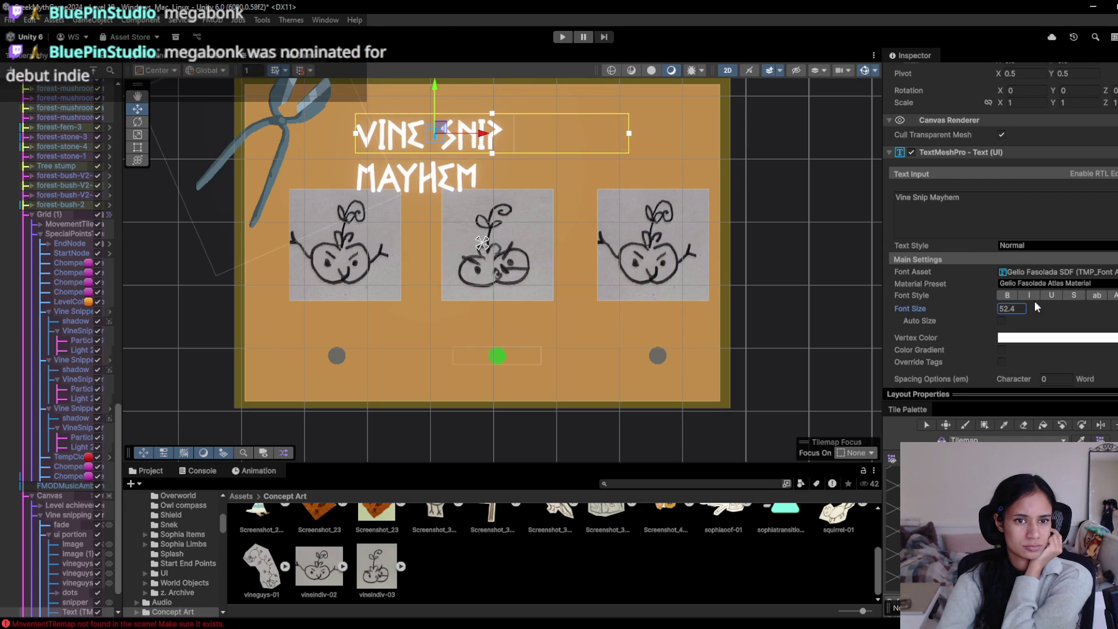
{"action": "left_click_drag", "start_coordinate": [630, 134], "coordinate": [661, 134]}
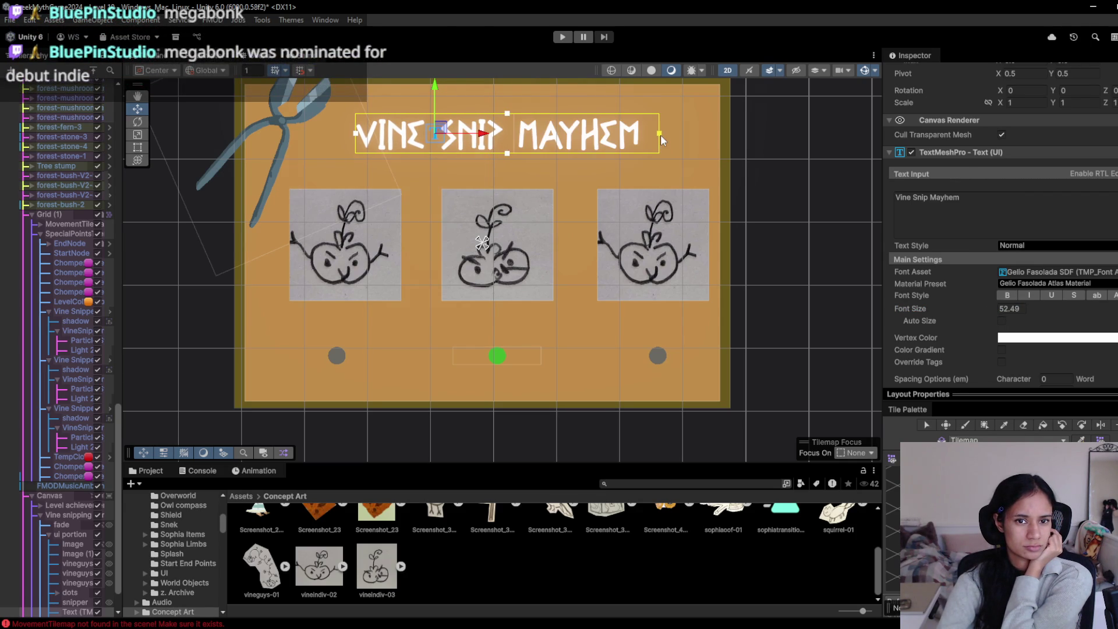
{"action": "left_click_drag", "start_coordinate": [477, 138], "coordinate": [475, 138]}
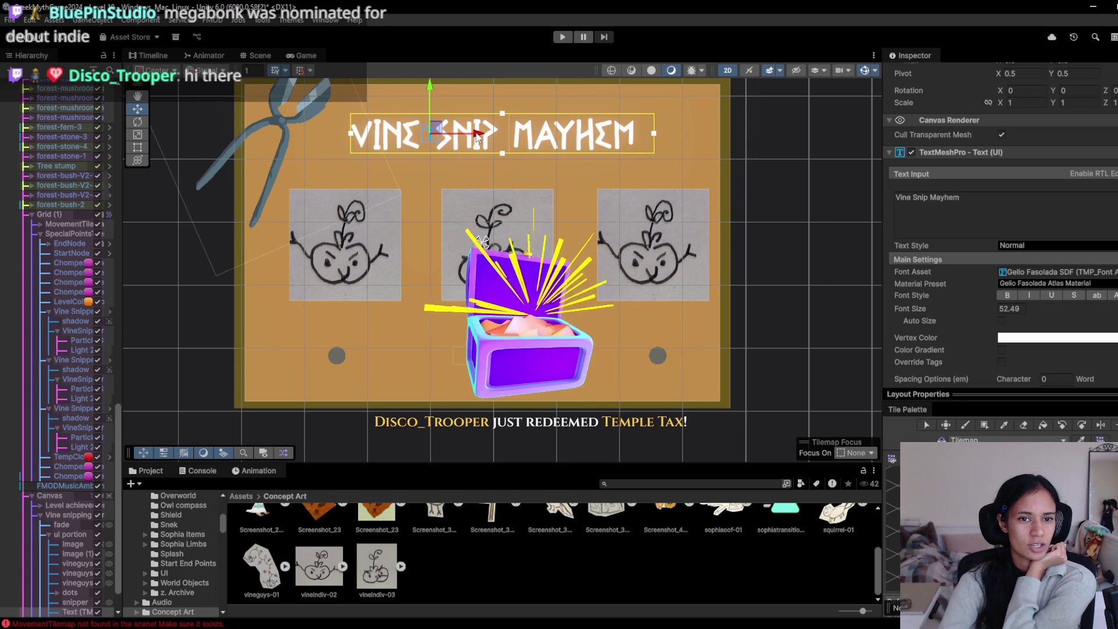
{"action": "left_click_drag", "start_coordinate": [480, 139], "coordinate": [479, 140]}
{"action": "left_click_drag", "start_coordinate": [982, 313], "coordinate": [986, 302]}
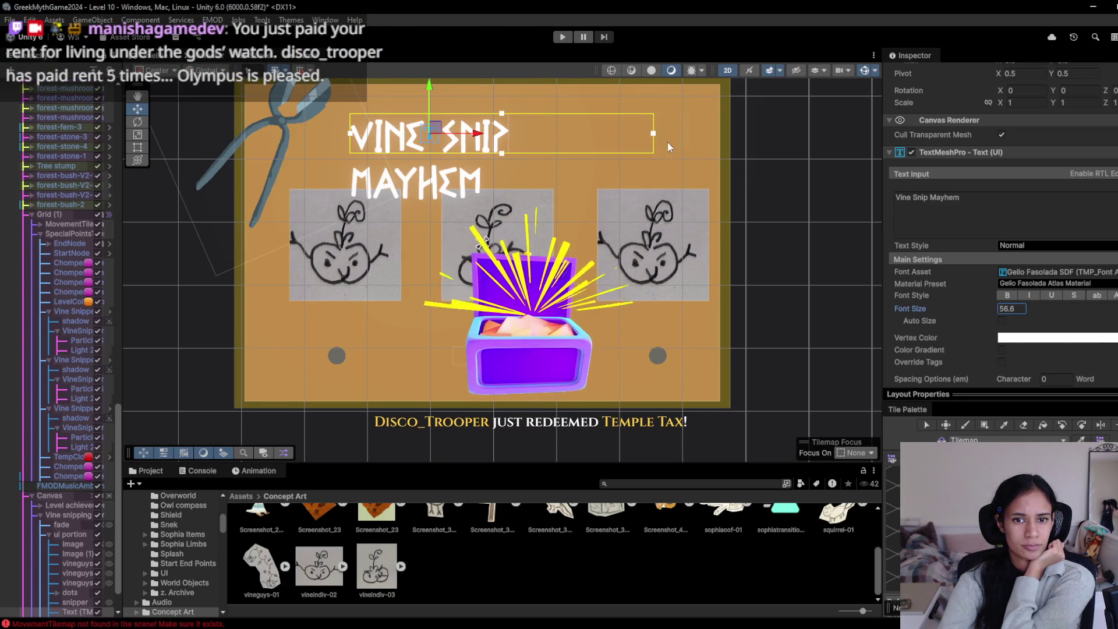
{"action": "left_click_drag", "start_coordinate": [653, 132], "coordinate": [669, 132]}
{"action": "left_click_drag", "start_coordinate": [476, 135], "coordinate": [469, 135]}
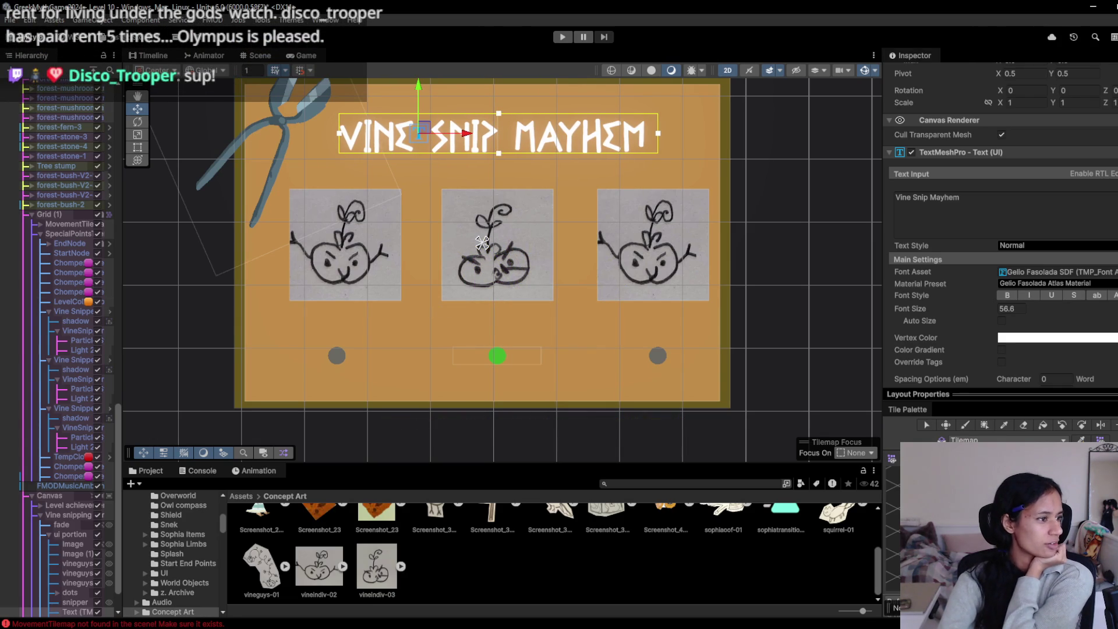
Step: Check the restyled title in the Game view, then deactivate the Vine snipping minigame object
{"action": "scroll", "coordinate": [479, 236], "scroll_direction": "down", "scroll_amount": 3}
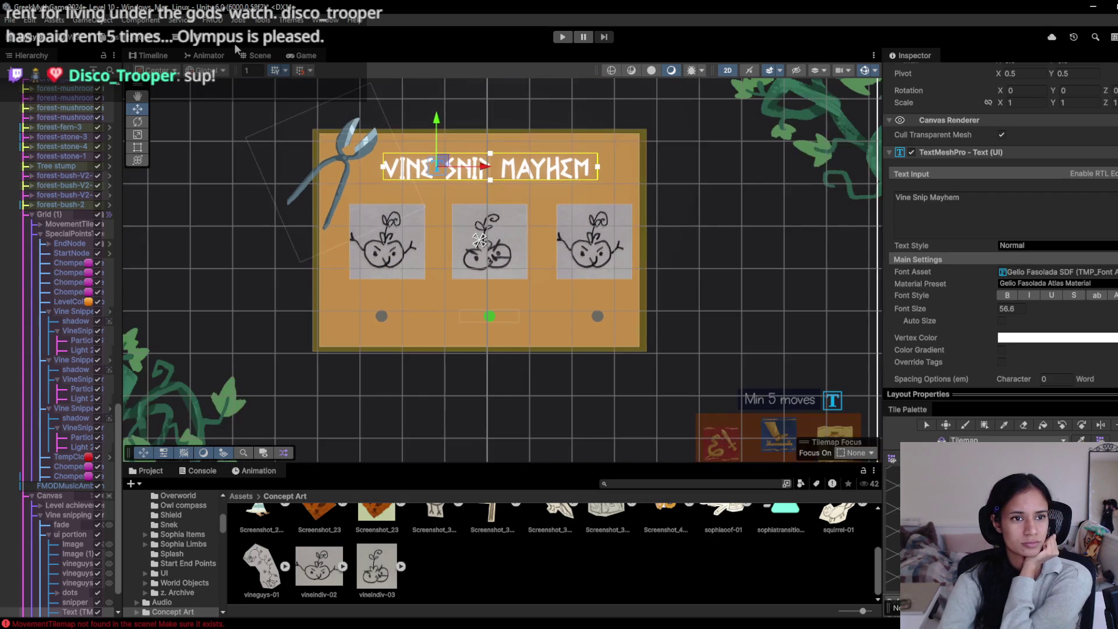
{"action": "left_click", "coordinate": [296, 58]}
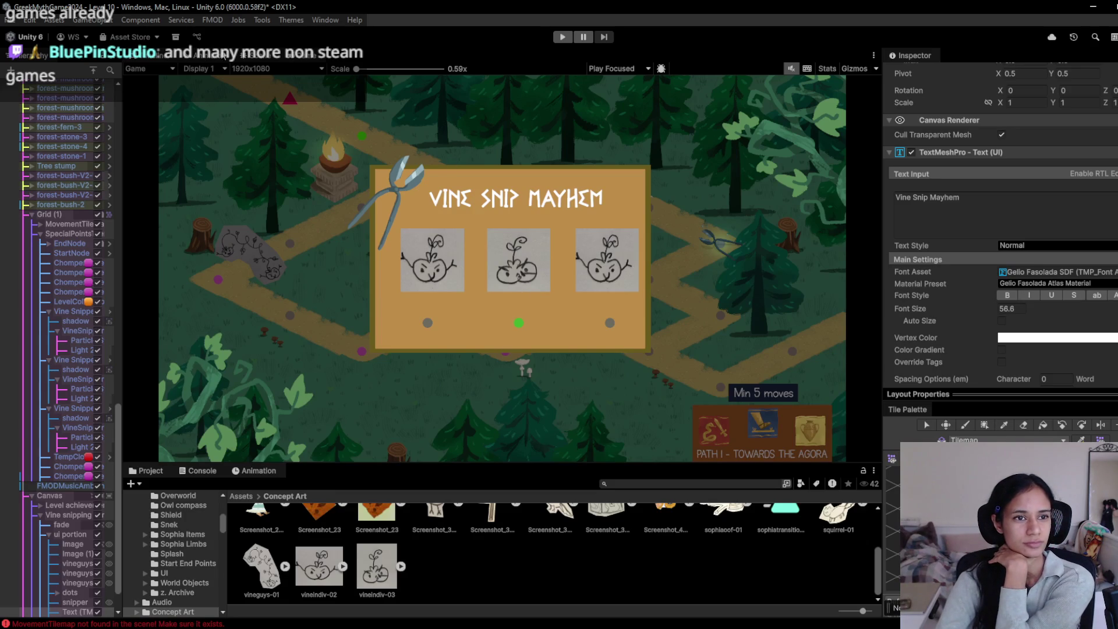
{"action": "left_click", "coordinate": [246, 57]}
{"action": "scroll", "coordinate": [497, 268], "scroll_direction": "up", "scroll_amount": 5}
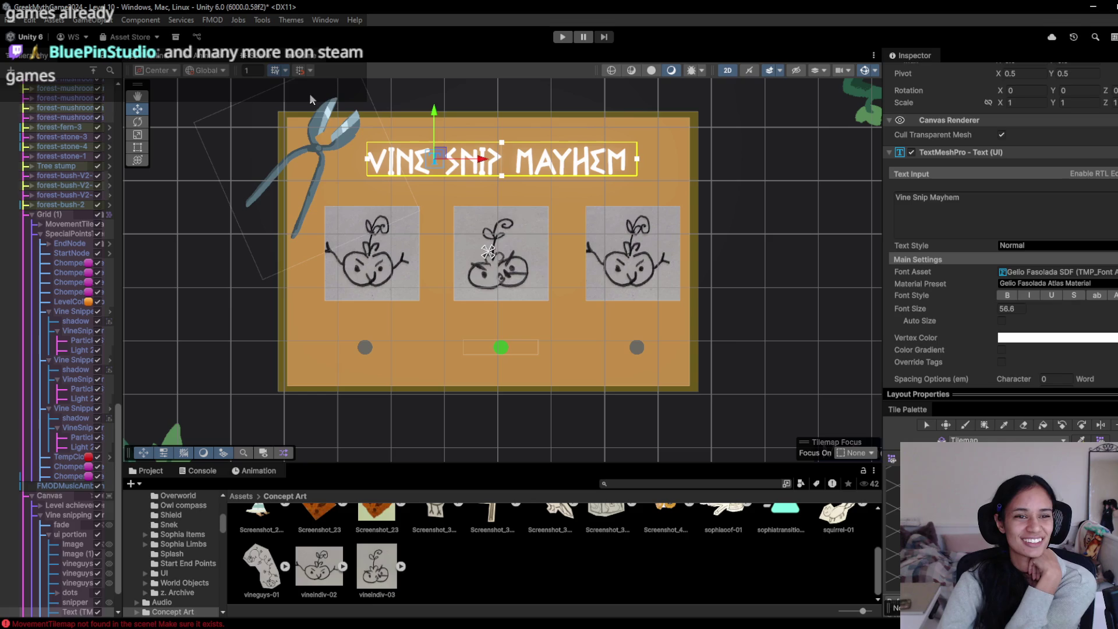
{"action": "left_click", "coordinate": [302, 59]}
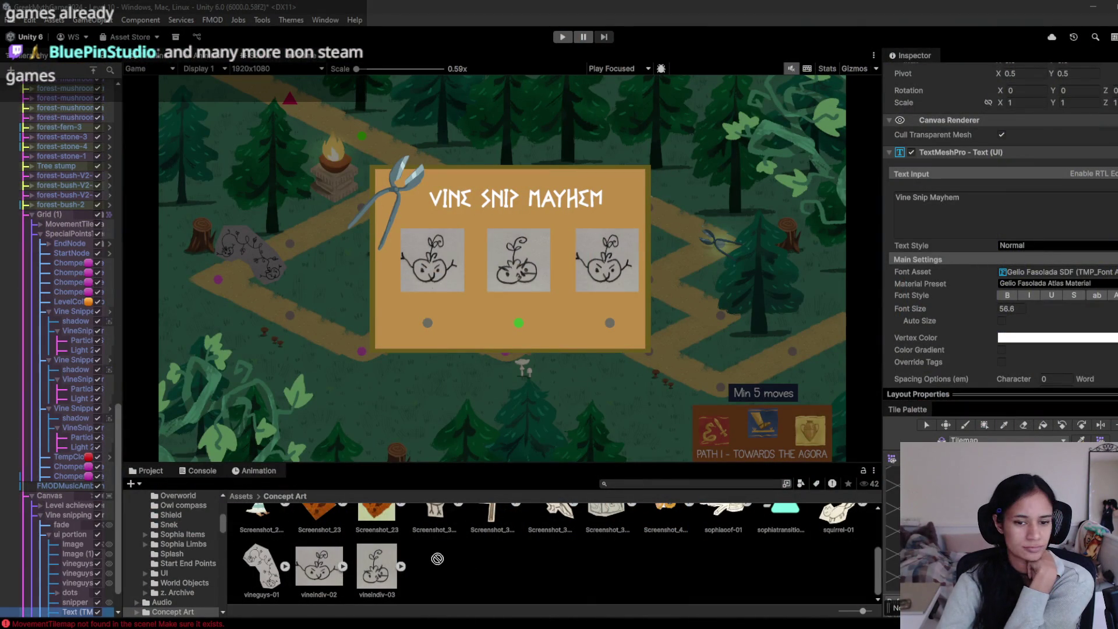
{"action": "left_click", "coordinate": [258, 59]}
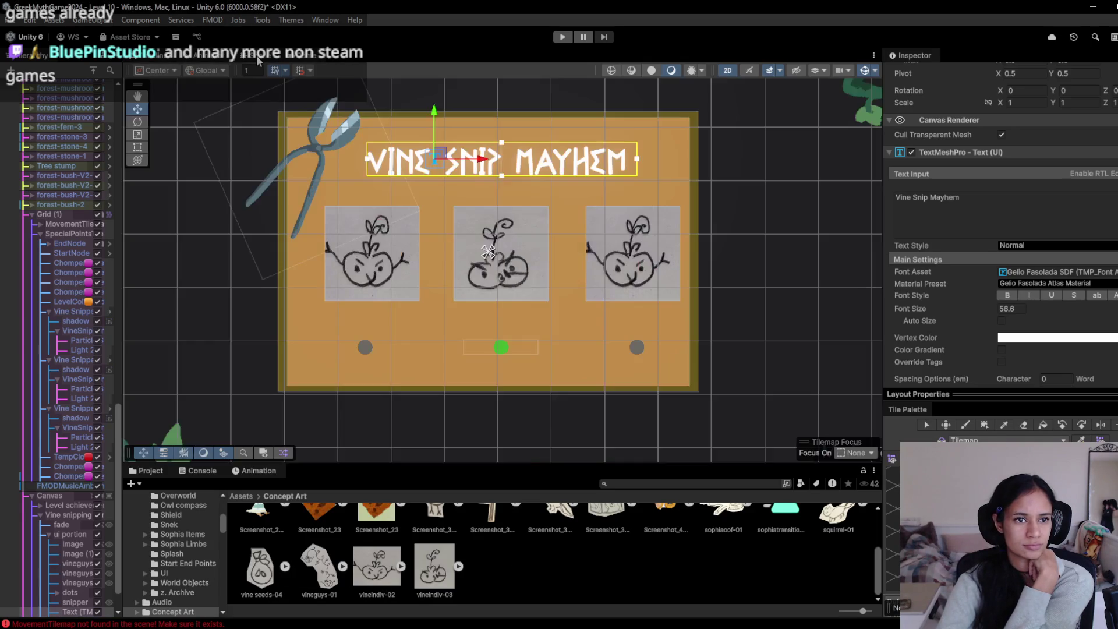
{"action": "left_click", "coordinate": [97, 515]}
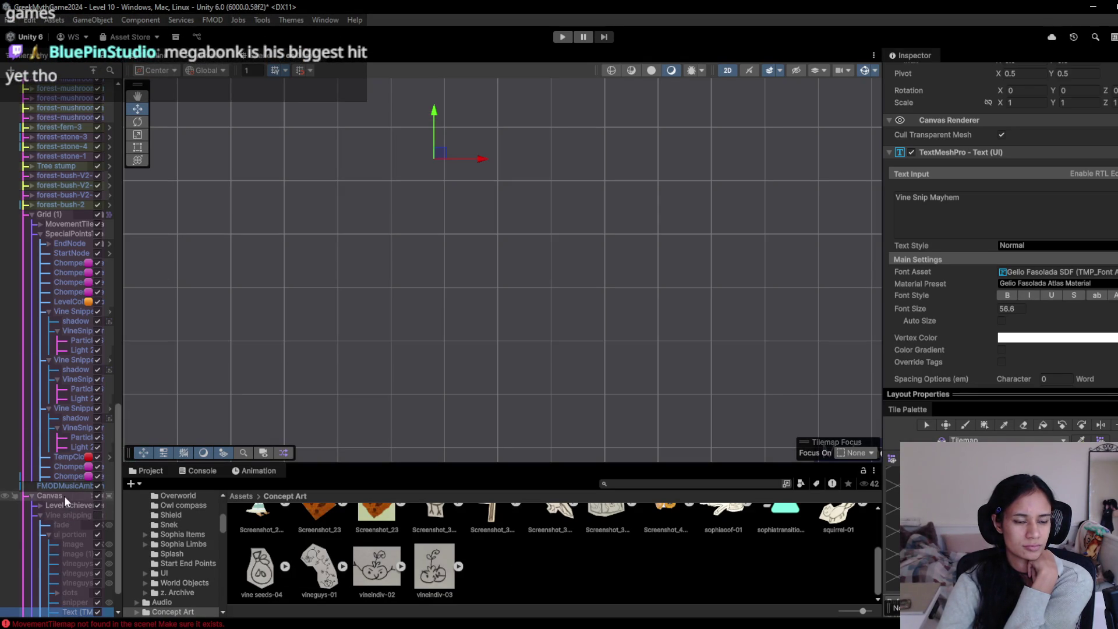
Step: Frame the Vine Snipper and drop a vine sprite from the assets into the level
{"action": "double_click", "coordinate": [72, 359]}
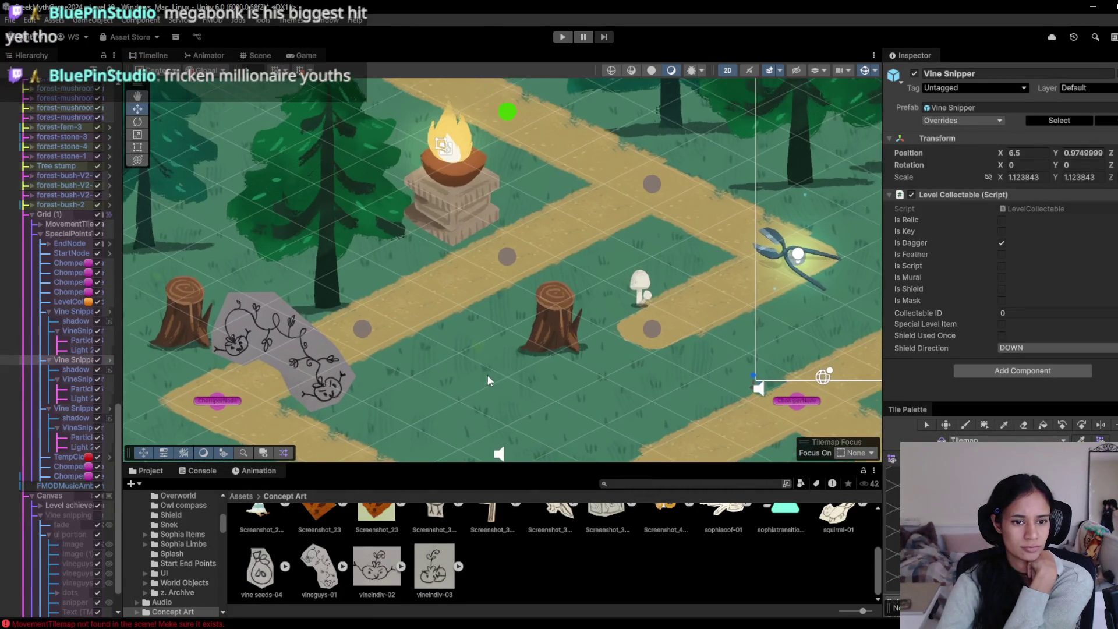
{"action": "left_click_drag", "start_coordinate": [256, 576], "coordinate": [351, 265]}
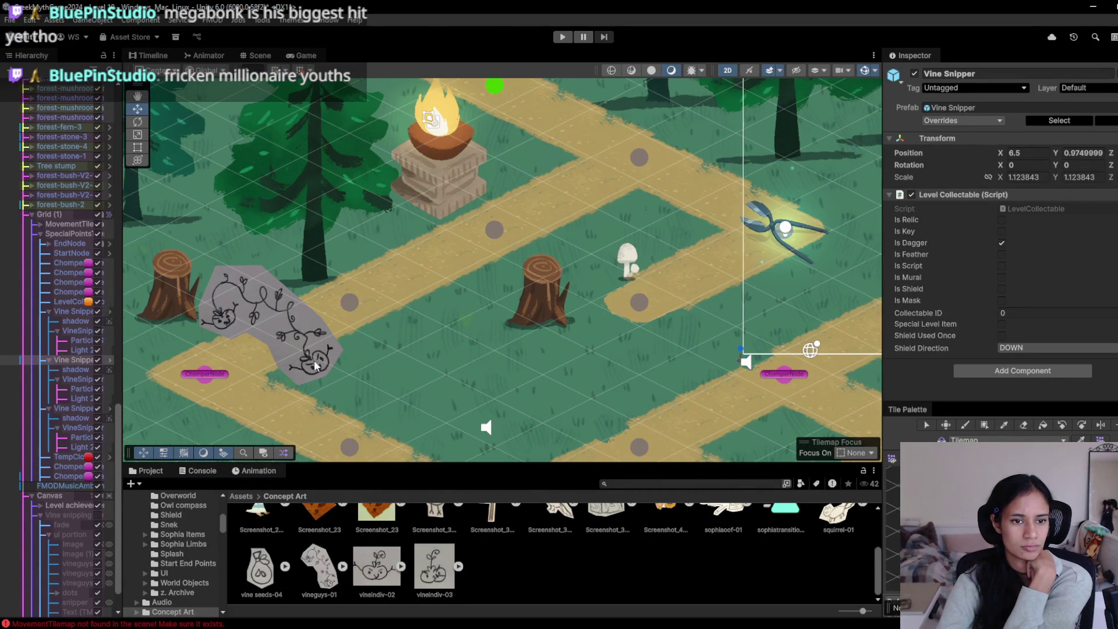
{"action": "left_click_drag", "start_coordinate": [313, 360], "coordinate": [314, 360]}
{"action": "scroll", "coordinate": [522, 288], "scroll_direction": "down", "scroll_amount": 5}
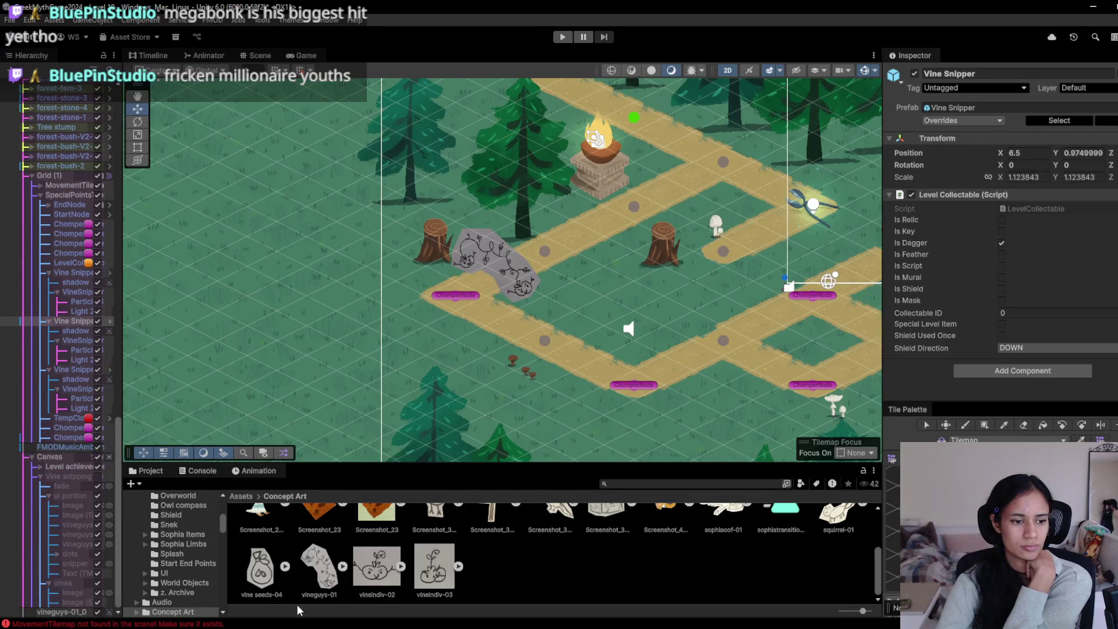
{"action": "left_click", "coordinate": [67, 612]}
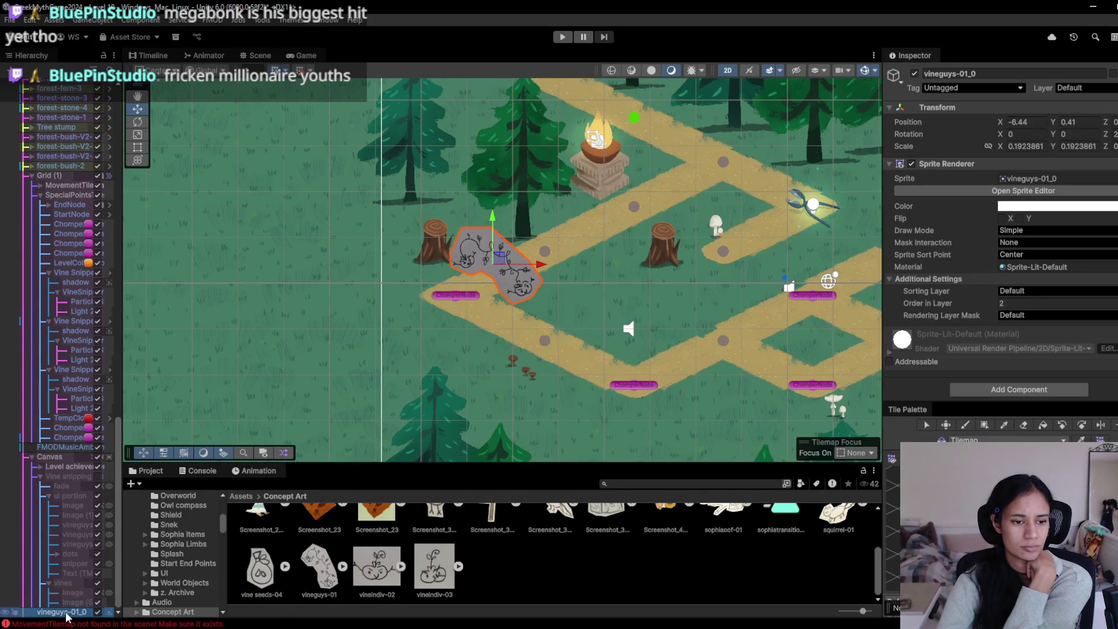
{"action": "scroll", "coordinate": [484, 298], "scroll_direction": "down", "scroll_amount": 5}
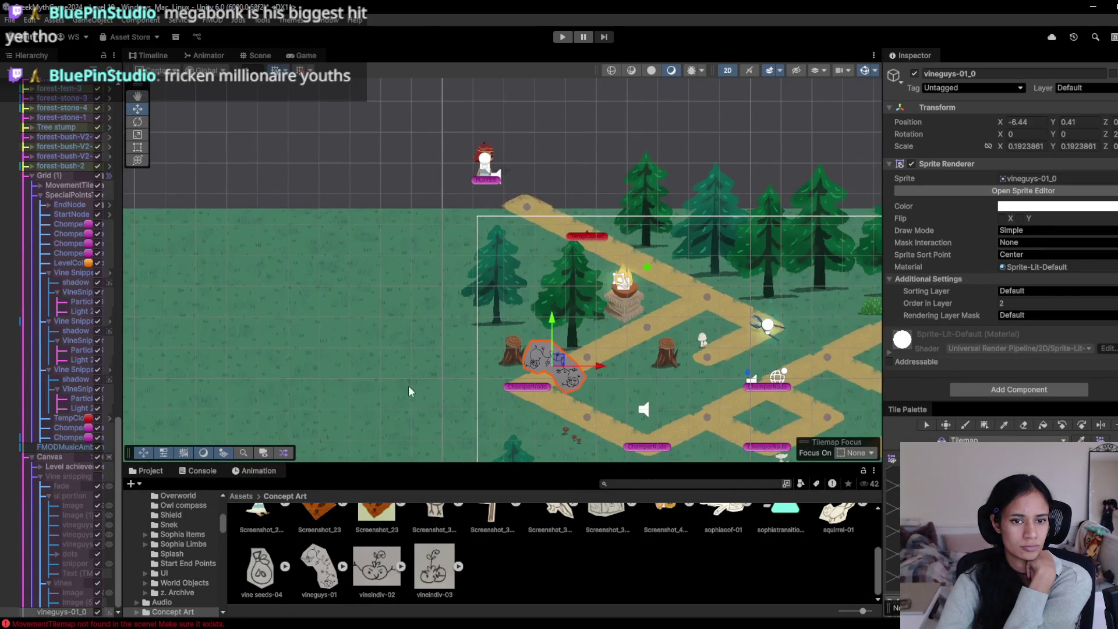
Step: Add the vine seeds-04 sprite, scale it to about 0.17, and place it beside the vine-covered rock
{"action": "mouse_move", "coordinate": [262, 574]}
{"action": "left_mouse_down"}
{"action": "mouse_move", "coordinate": [440, 152]}
{"action": "mouse_move", "coordinate": [608, 335]}
{"action": "mouse_move", "coordinate": [539, 363]}
{"action": "left_mouse_up"}
{"action": "left_click", "coordinate": [1003, 304]}
{"action": "key", "text": "r"}
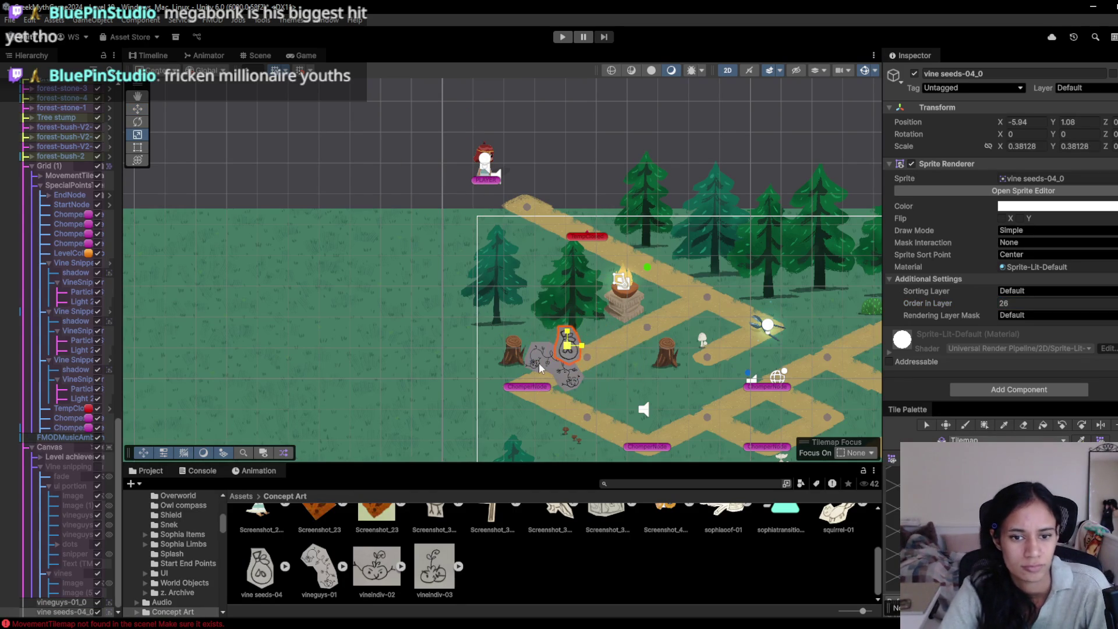
{"action": "scroll", "coordinate": [653, 361], "scroll_direction": "up", "scroll_amount": 5}
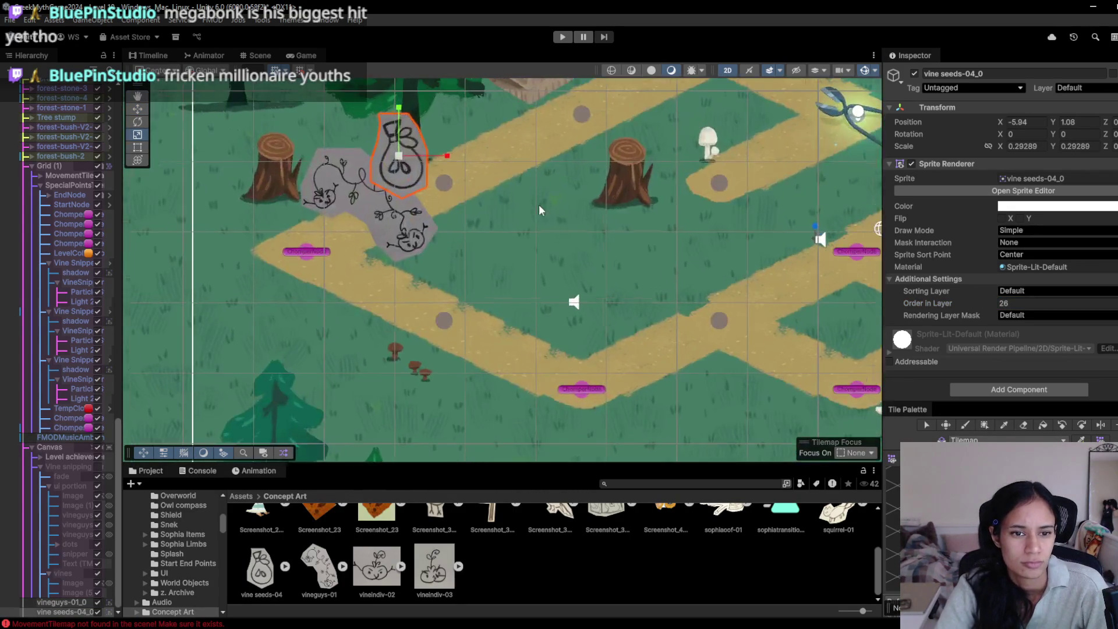
{"action": "left_click_drag", "start_coordinate": [539, 204], "coordinate": [504, 289]}
{"action": "key", "text": "w"}
{"action": "mouse_move", "coordinate": [426, 252]}
{"action": "left_mouse_down"}
{"action": "mouse_move", "coordinate": [486, 257]}
{"action": "mouse_move", "coordinate": [429, 250]}
{"action": "mouse_move", "coordinate": [474, 262]}
{"action": "mouse_move", "coordinate": [332, 294]}
{"action": "left_mouse_up"}
{"action": "key", "text": "r"}
{"action": "key", "text": "w"}
{"action": "scroll", "coordinate": [487, 548], "scroll_direction": "up", "scroll_amount": 1}
{"action": "left_click", "coordinate": [487, 540]}
Step: Drag the Screenshot_37-01 signpost sprite into the scene and move it onto the upper path
{"action": "left_click_drag", "start_coordinate": [487, 541], "coordinate": [442, 146]}
{"action": "scroll", "coordinate": [443, 145], "scroll_direction": "down", "scroll_amount": 1}
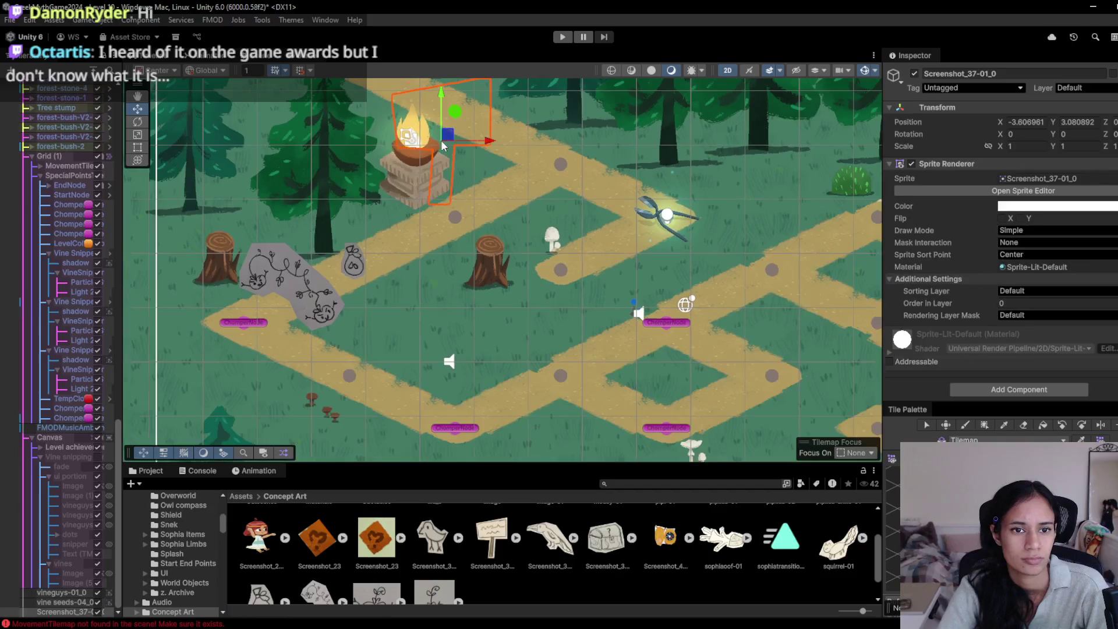
{"action": "left_click_drag", "start_coordinate": [976, 303], "coordinate": [979, 303]}
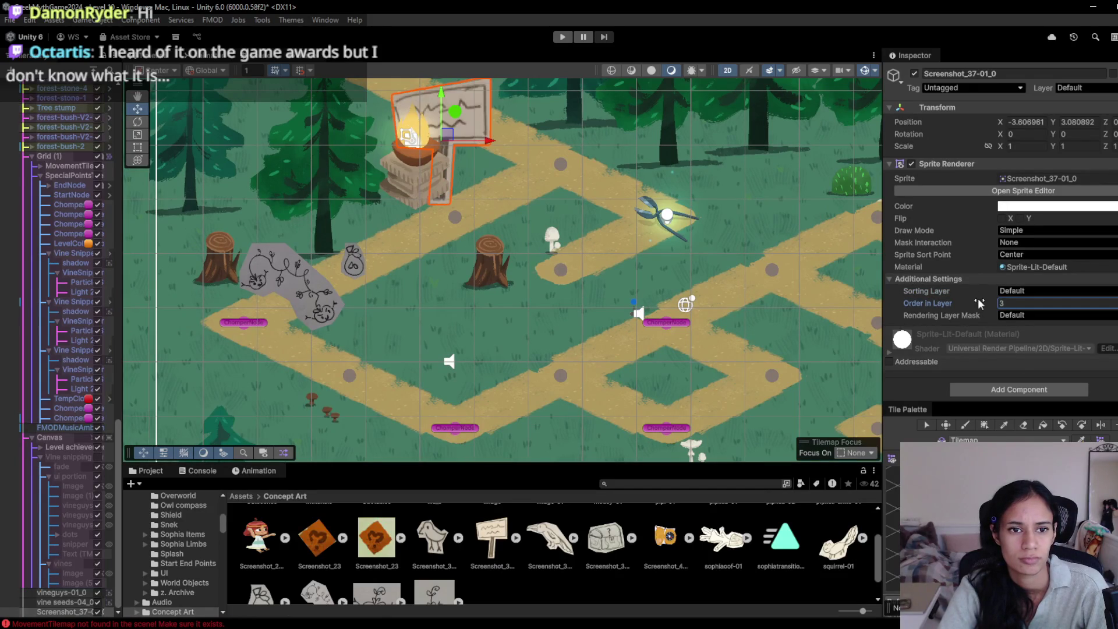
{"action": "mouse_move", "coordinate": [466, 186]}
{"action": "left_mouse_down"}
{"action": "mouse_move", "coordinate": [644, 227]}
{"action": "mouse_move", "coordinate": [804, 198]}
{"action": "mouse_move", "coordinate": [577, 132]}
{"action": "mouse_move", "coordinate": [506, 239]}
{"action": "mouse_move", "coordinate": [434, 264]}
{"action": "mouse_move", "coordinate": [418, 328]}
{"action": "mouse_move", "coordinate": [326, 350]}
{"action": "left_mouse_up"}
{"action": "mouse_move", "coordinate": [390, 291]}
{"action": "left_mouse_down"}
{"action": "mouse_move", "coordinate": [358, 250]}
{"action": "mouse_move", "coordinate": [431, 274]}
{"action": "mouse_move", "coordinate": [581, 237]}
{"action": "mouse_move", "coordinate": [619, 192]}
{"action": "mouse_move", "coordinate": [539, 212]}
{"action": "mouse_move", "coordinate": [463, 179]}
{"action": "mouse_move", "coordinate": [444, 213]}
{"action": "left_mouse_up"}
Step: Scale the signpost to about 0.71 and set its order in layer to 5
{"action": "key", "text": "r"}
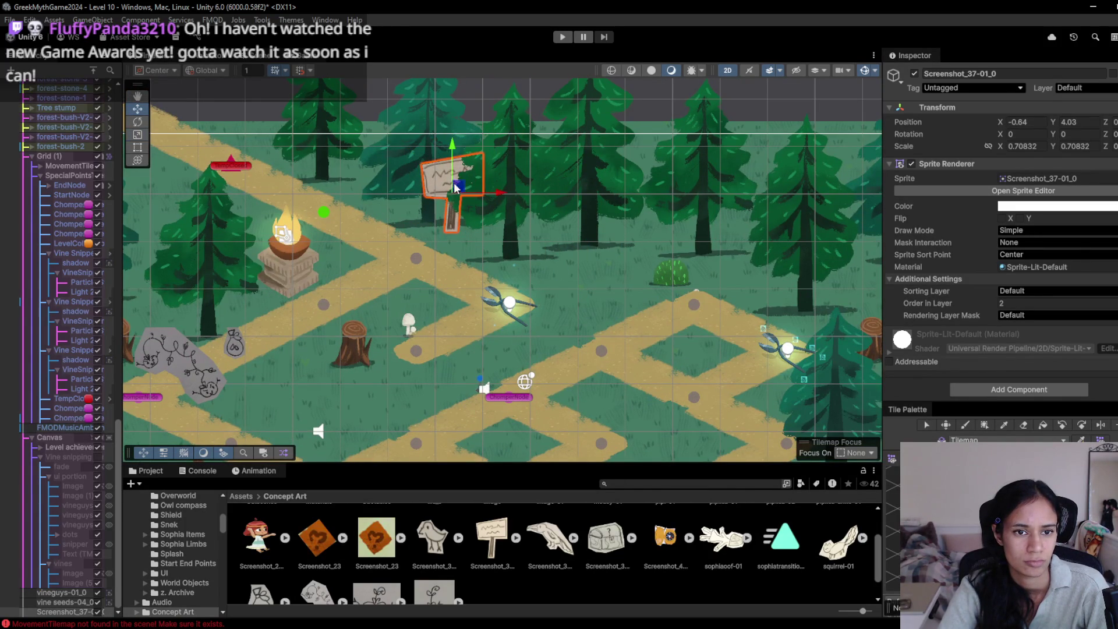
{"action": "key", "text": "w"}
{"action": "left_click", "coordinate": [960, 307]}
{"action": "type", "text": "5"}
{"action": "key", "text": "Return"}
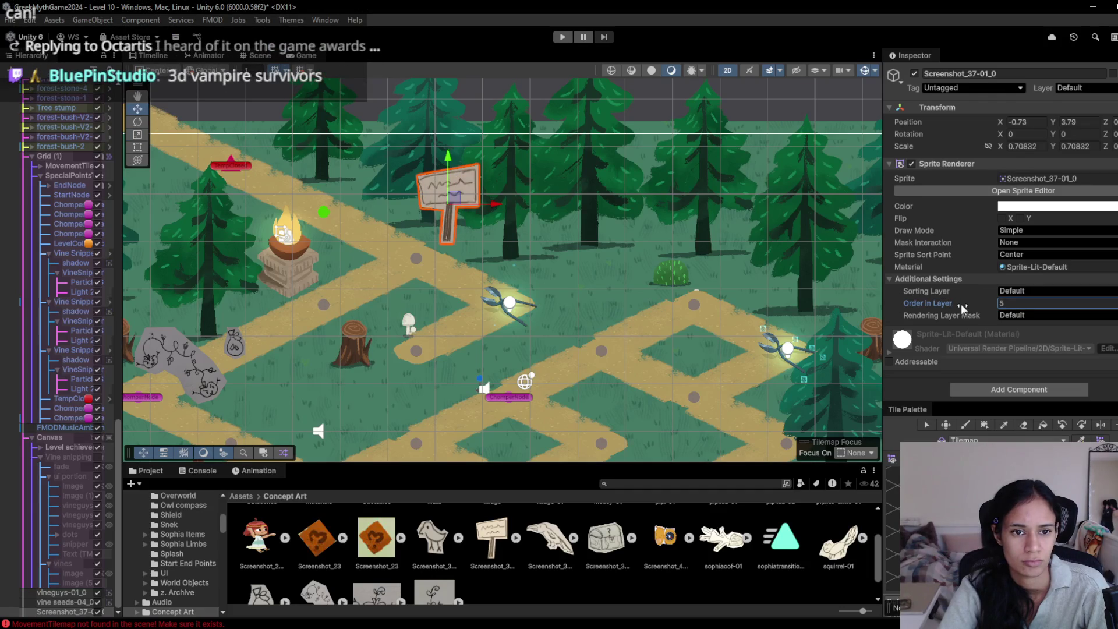
{"action": "scroll", "coordinate": [490, 253], "scroll_direction": "down", "scroll_amount": 3}
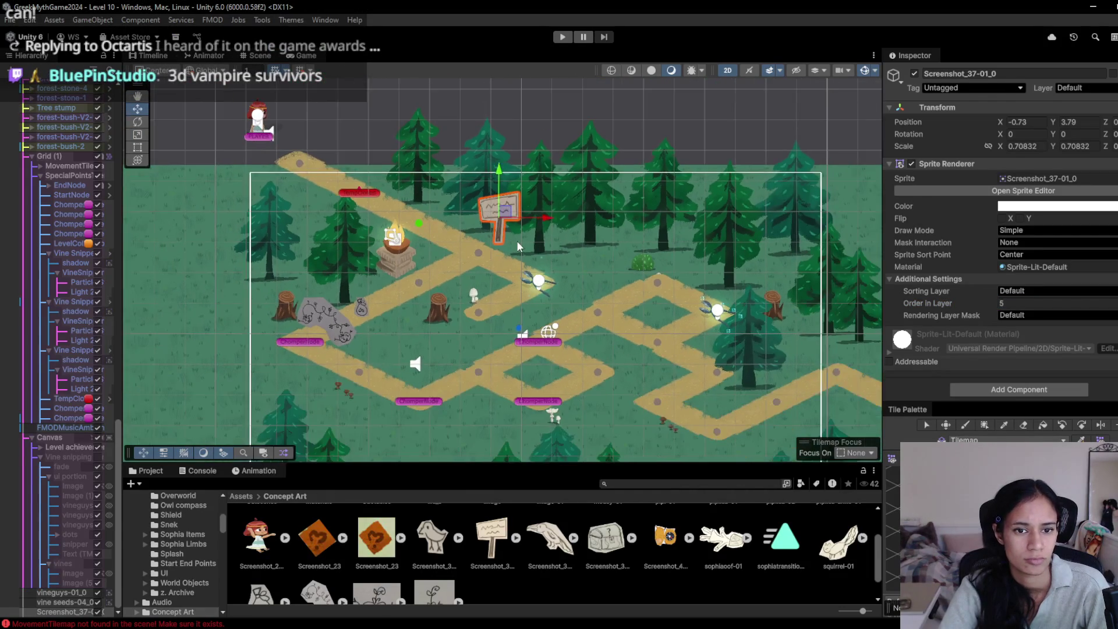
{"action": "scroll", "coordinate": [518, 248], "scroll_direction": "up", "scroll_amount": 5}
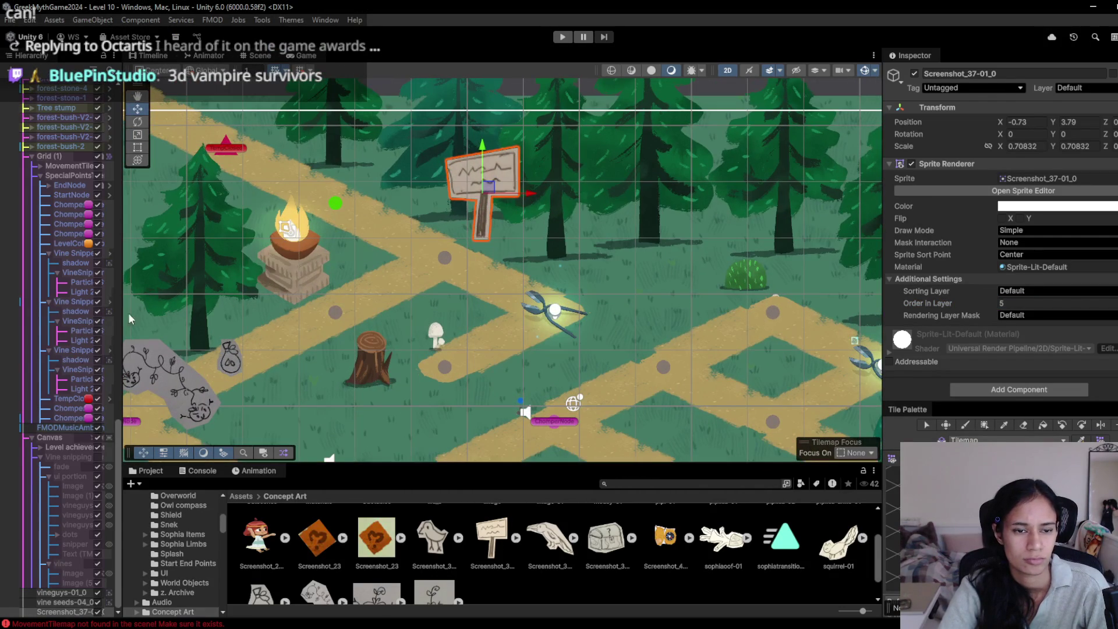
{"action": "scroll", "coordinate": [64, 428], "scroll_direction": "up", "scroll_amount": 10}
{"action": "scroll", "coordinate": [64, 426], "scroll_direction": "up", "scroll_amount": 8}
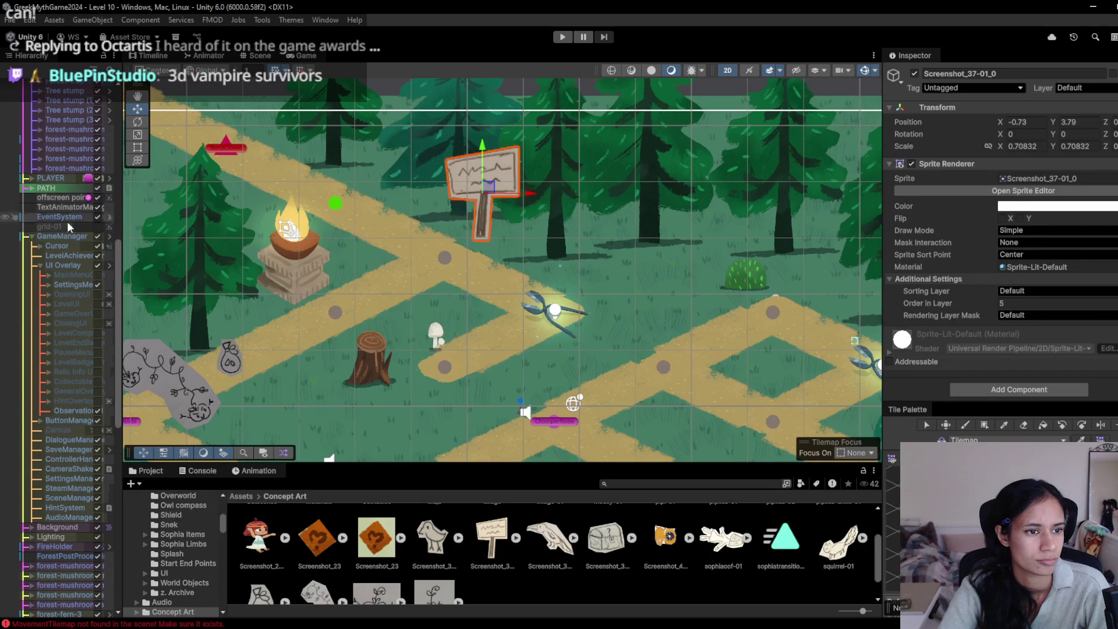
Step: Open Level 9-Doran, select Observation Points to copy, and return to Level 10
{"action": "left_click", "coordinate": [25, 84], "text": "alt"}
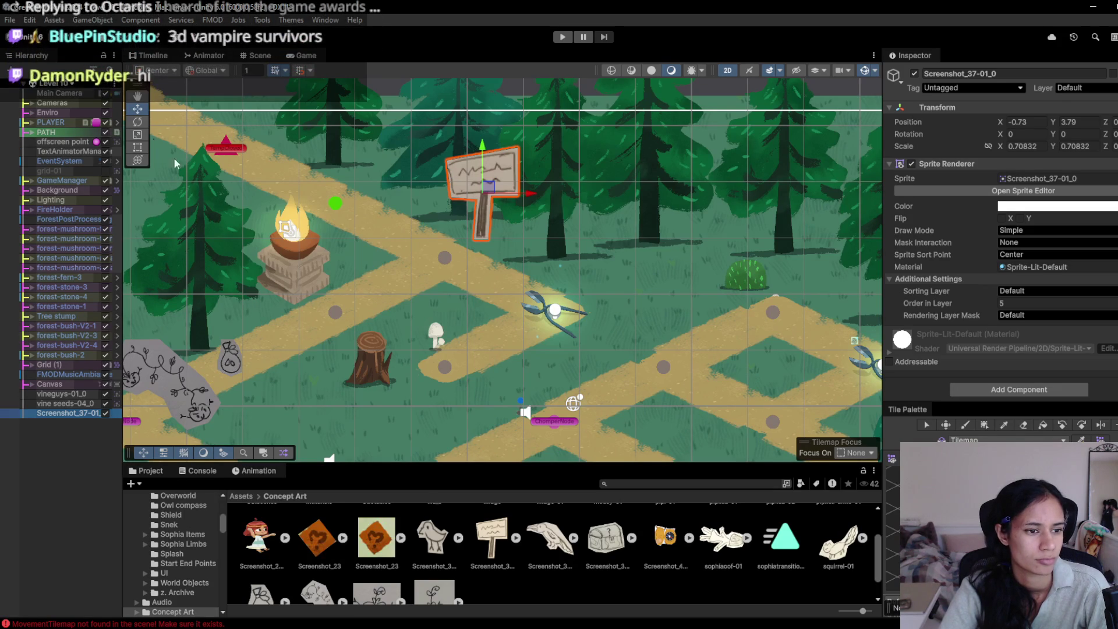
{"action": "left_click", "coordinate": [56, 84]}
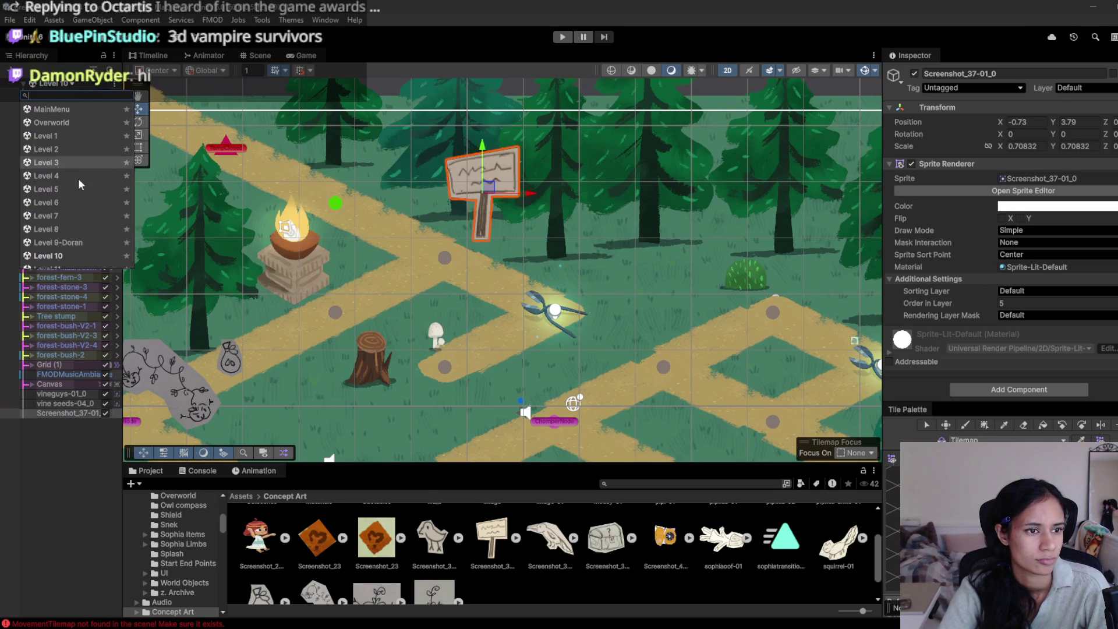
{"action": "left_click", "coordinate": [58, 243]}
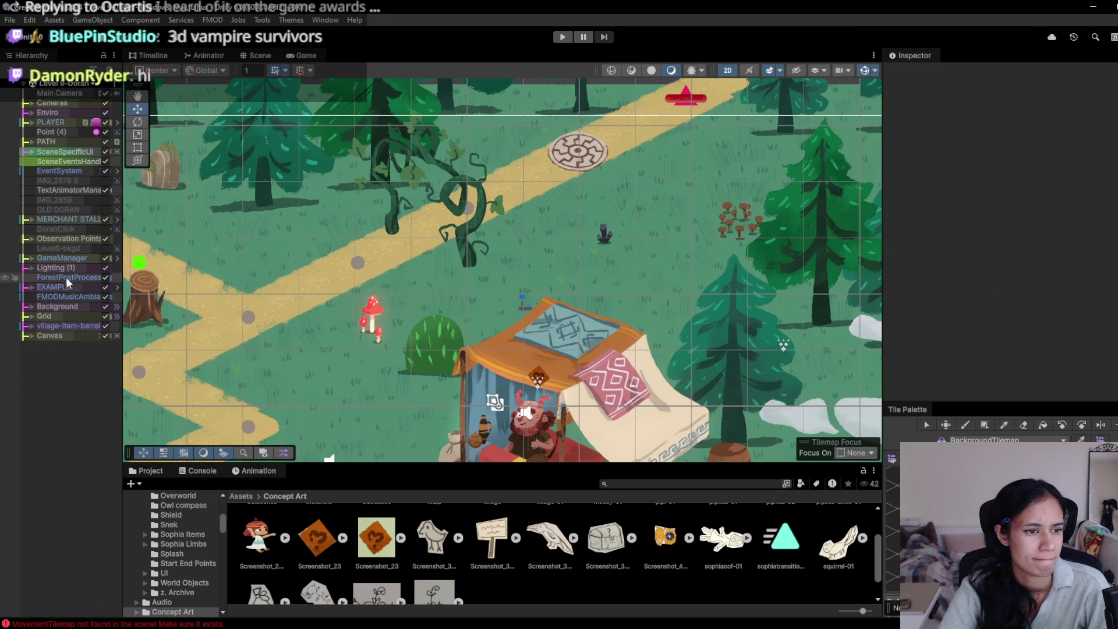
{"action": "left_click", "coordinate": [54, 238]}
{"action": "left_click", "coordinate": [56, 83]}
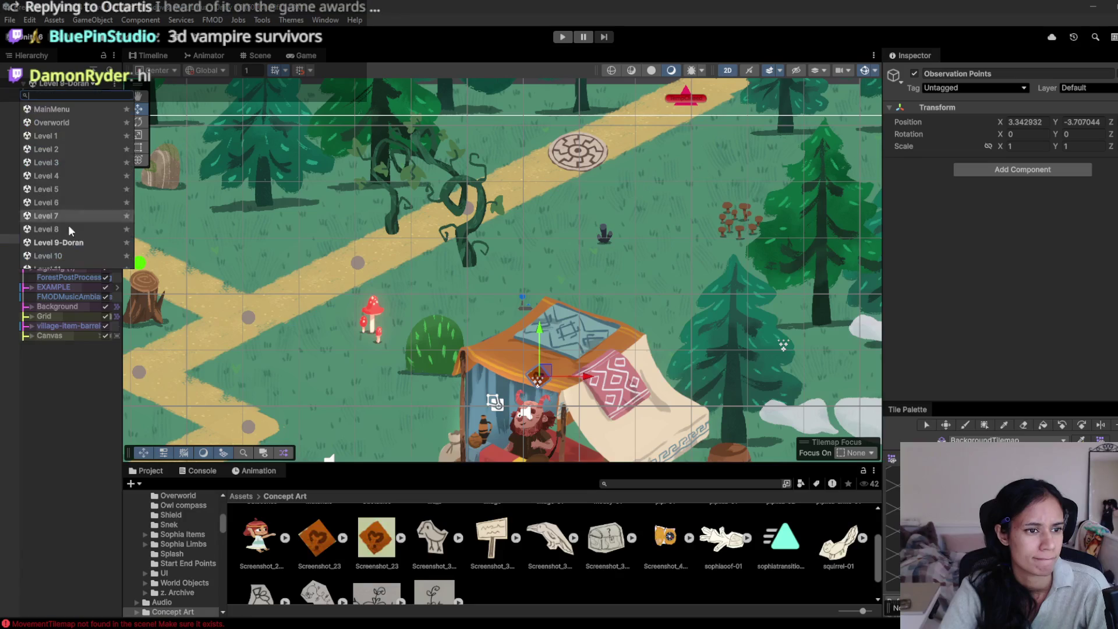
{"action": "left_click", "coordinate": [58, 256]}
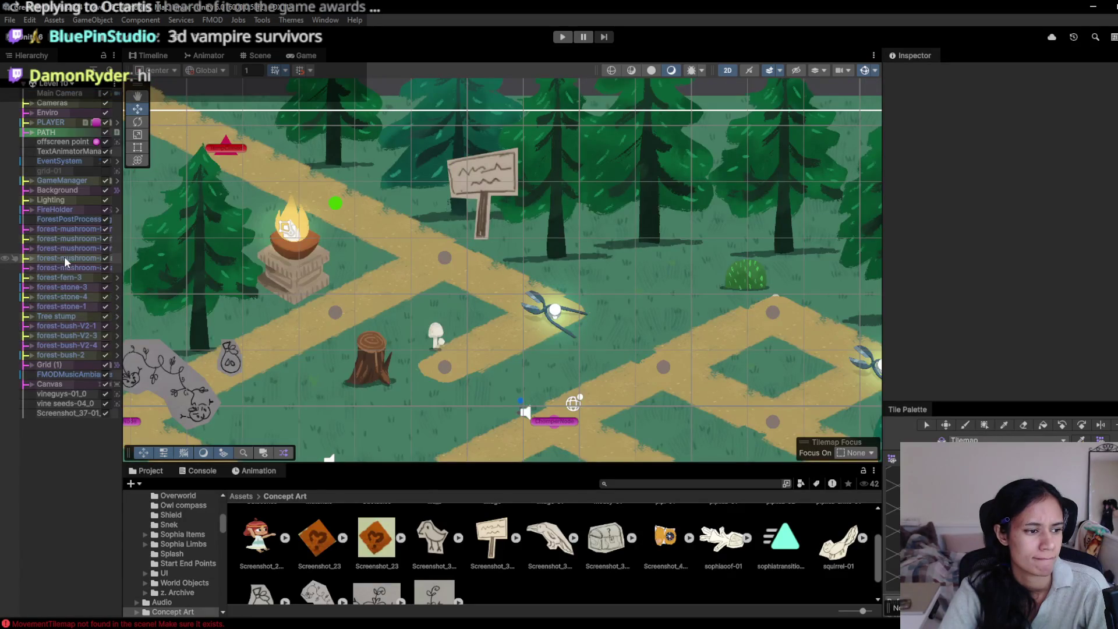
Step: Paste Observation Points into Level 10 and inspect its Stall, Indicator and ClickyParticle children
{"action": "key", "text": "ctrl+v"}
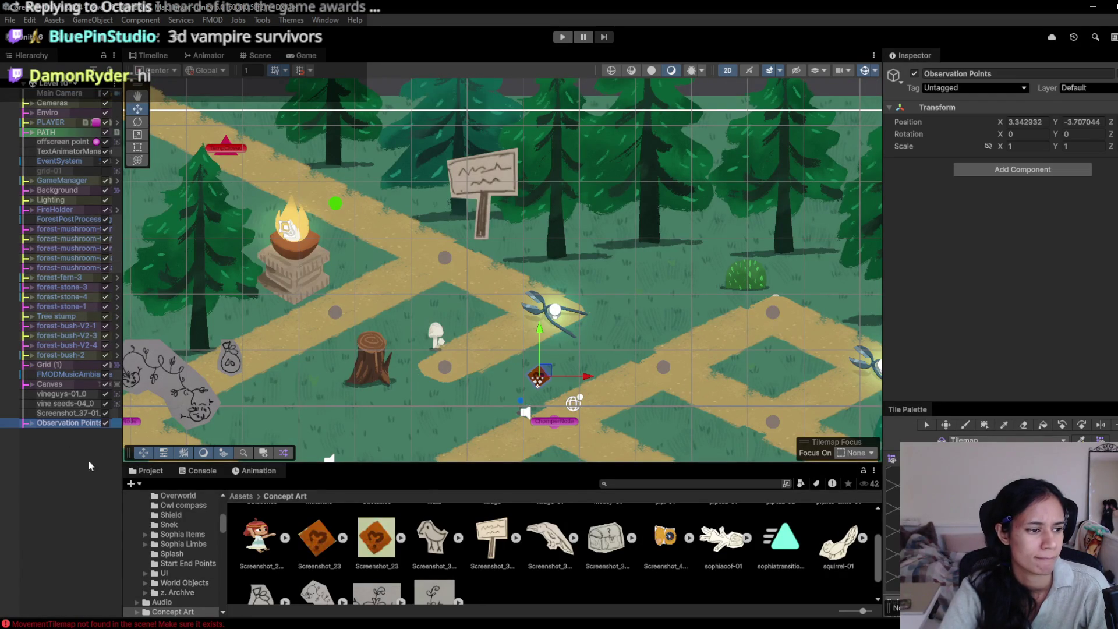
{"action": "scroll", "coordinate": [461, 336], "scroll_direction": "down", "scroll_amount": 2}
{"action": "left_click", "coordinate": [32, 423]}
{"action": "left_click", "coordinate": [61, 432]}
{"action": "left_click", "coordinate": [75, 443]}
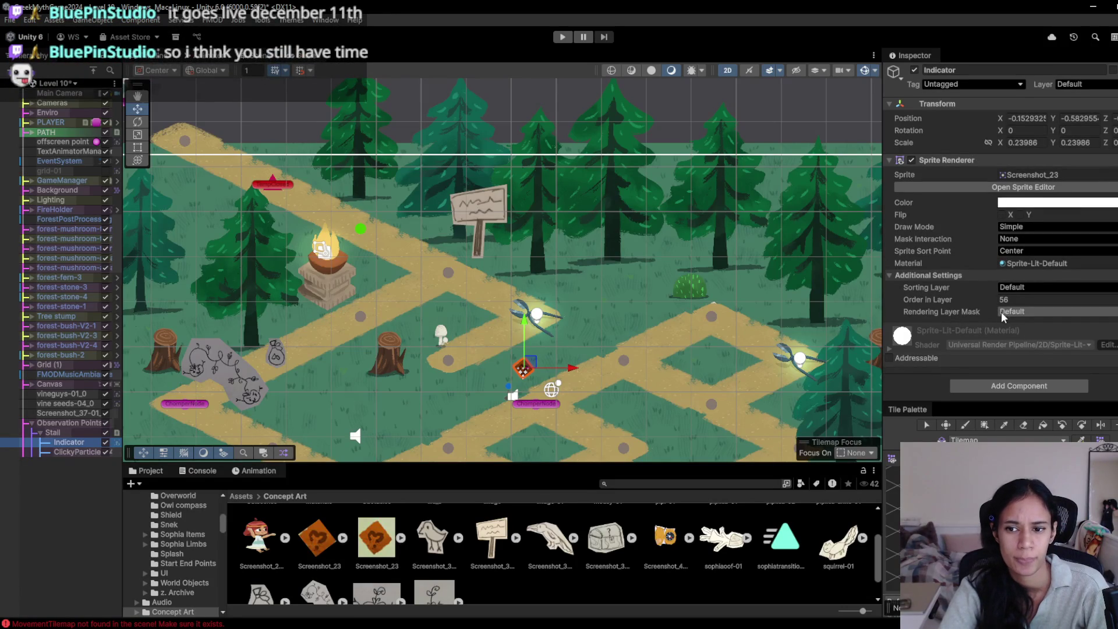
{"action": "left_click", "coordinate": [79, 453]}
{"action": "left_click", "coordinate": [85, 442]}
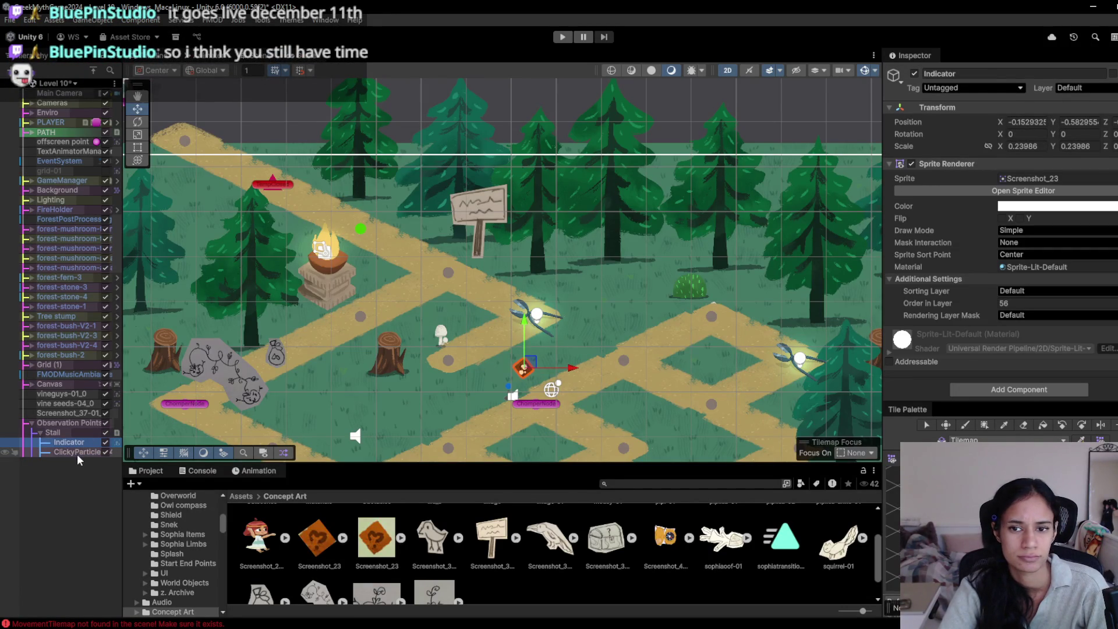
{"action": "left_click", "coordinate": [77, 453]}
{"action": "left_click", "coordinate": [82, 443]}
Step: Deactivate Indicator and ClickyParticle, and move Stall up to about (-4.19, 8.56) near the signpost
{"action": "left_click", "coordinate": [80, 433]}
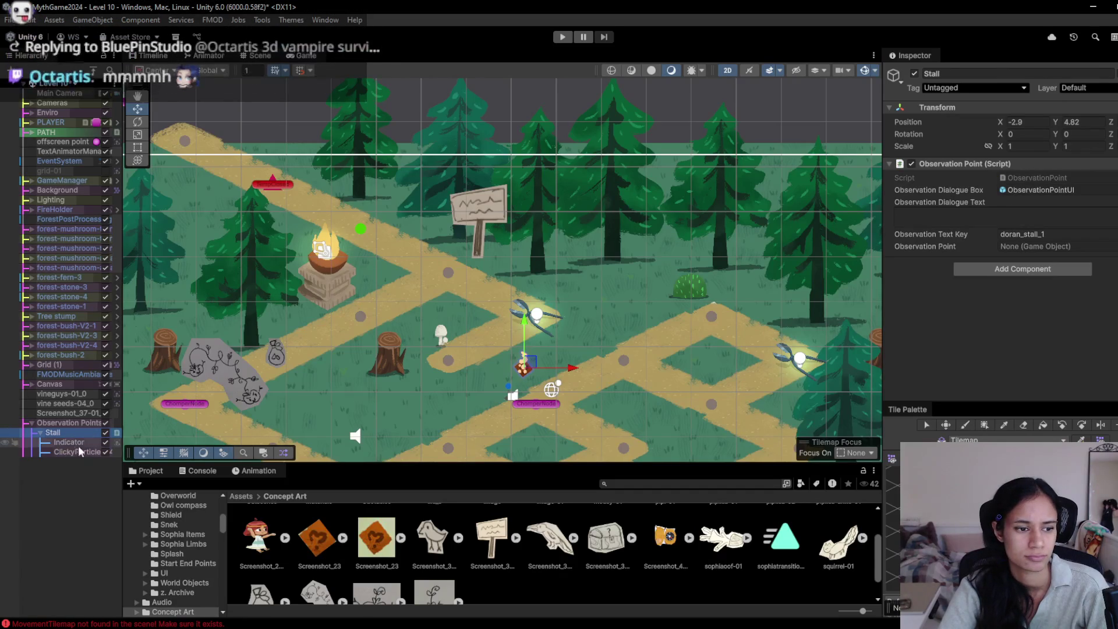
{"action": "left_click_drag", "start_coordinate": [105, 453], "coordinate": [106, 443]}
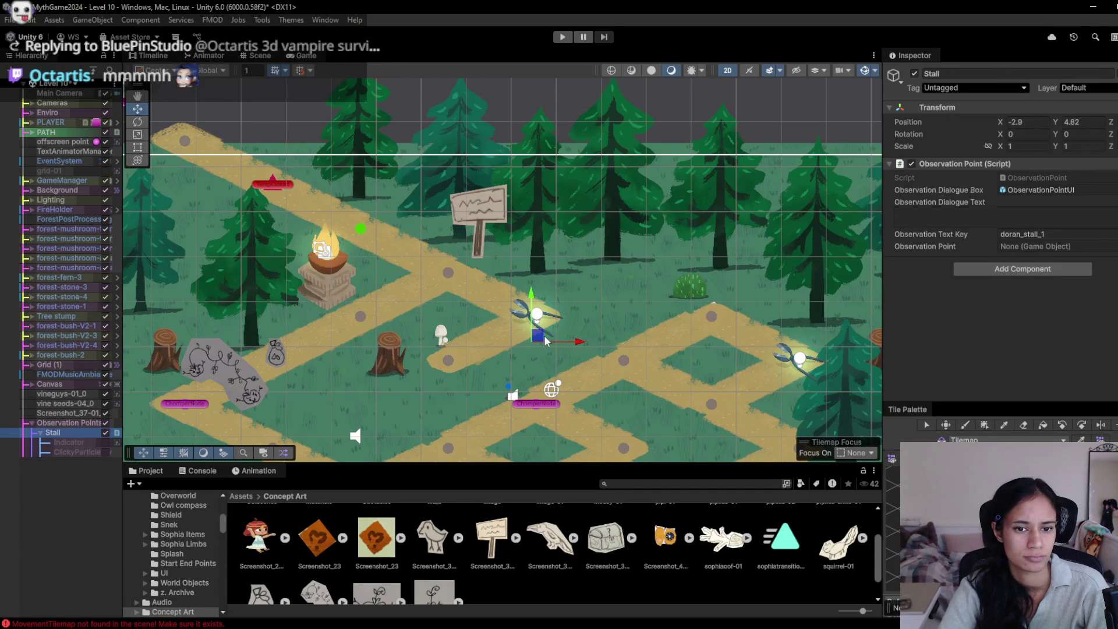
{"action": "mouse_move", "coordinate": [539, 338]}
{"action": "left_mouse_down"}
{"action": "mouse_move", "coordinate": [510, 166]}
{"action": "mouse_move", "coordinate": [552, 206]}
{"action": "mouse_move", "coordinate": [482, 171]}
{"action": "left_mouse_up"}
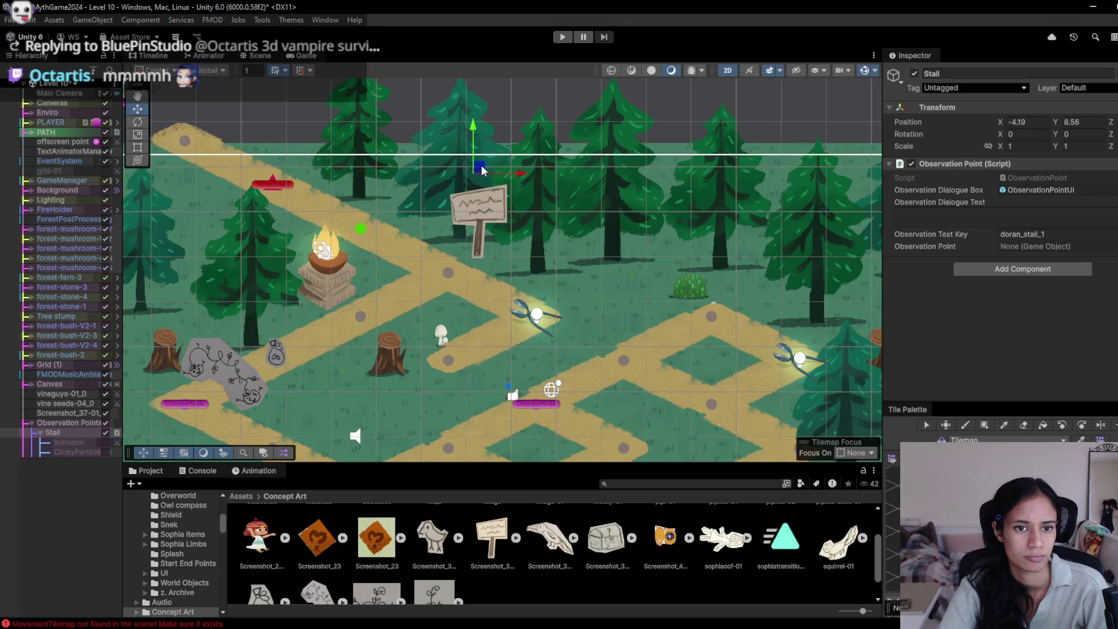
{"action": "left_click", "coordinate": [1001, 212]}
Step: Set Stall's dialogue text to "Do not feed the chomping plants!!!" and delete the doran_stall_1 text key
{"action": "left_click", "coordinate": [1027, 233]}
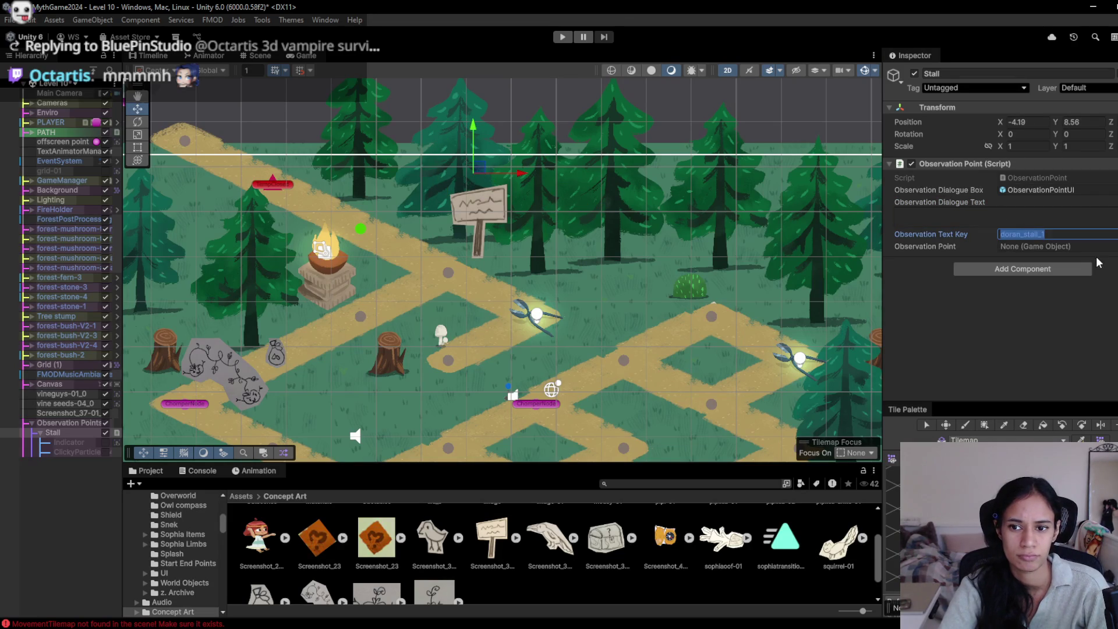
{"action": "left_click", "coordinate": [1008, 221]}
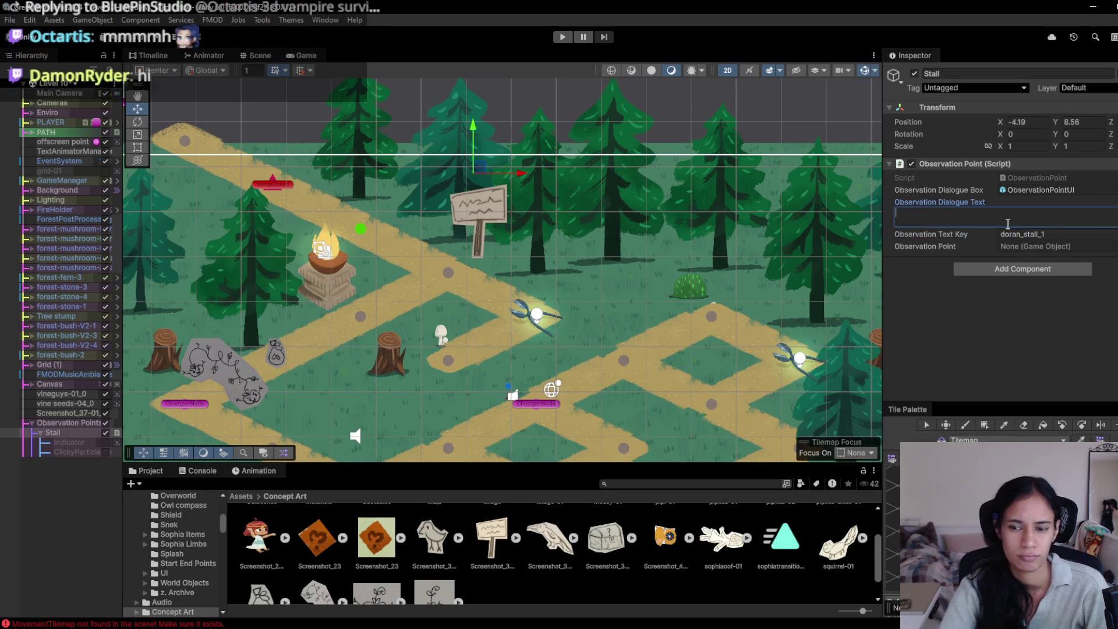
{"action": "type", "text": "Do not fe"}
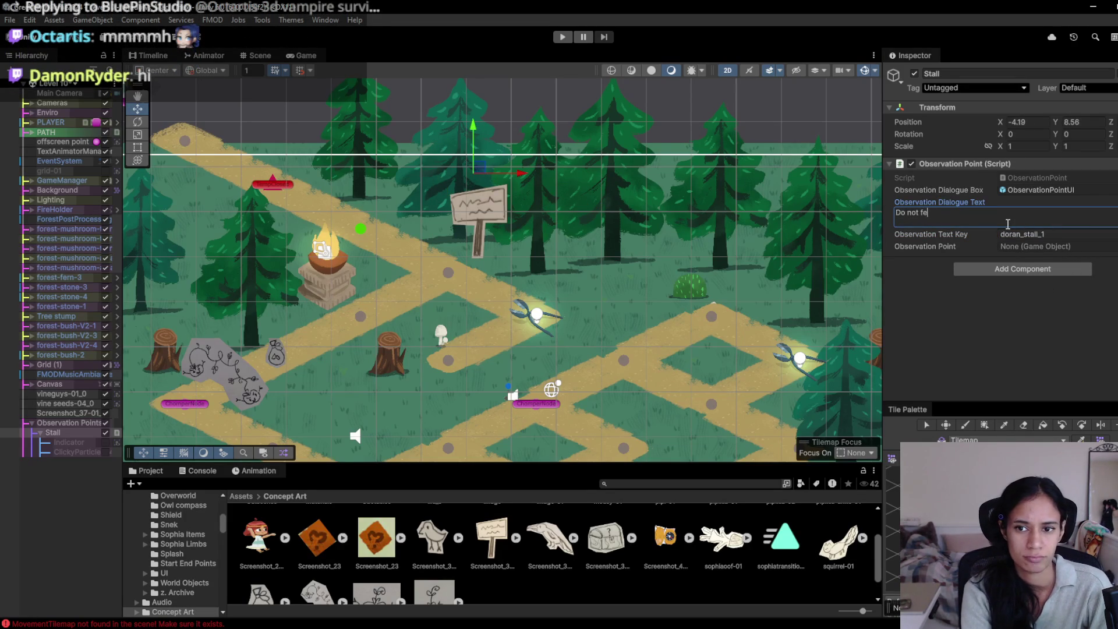
{"action": "type", "text": "ed the chom"}
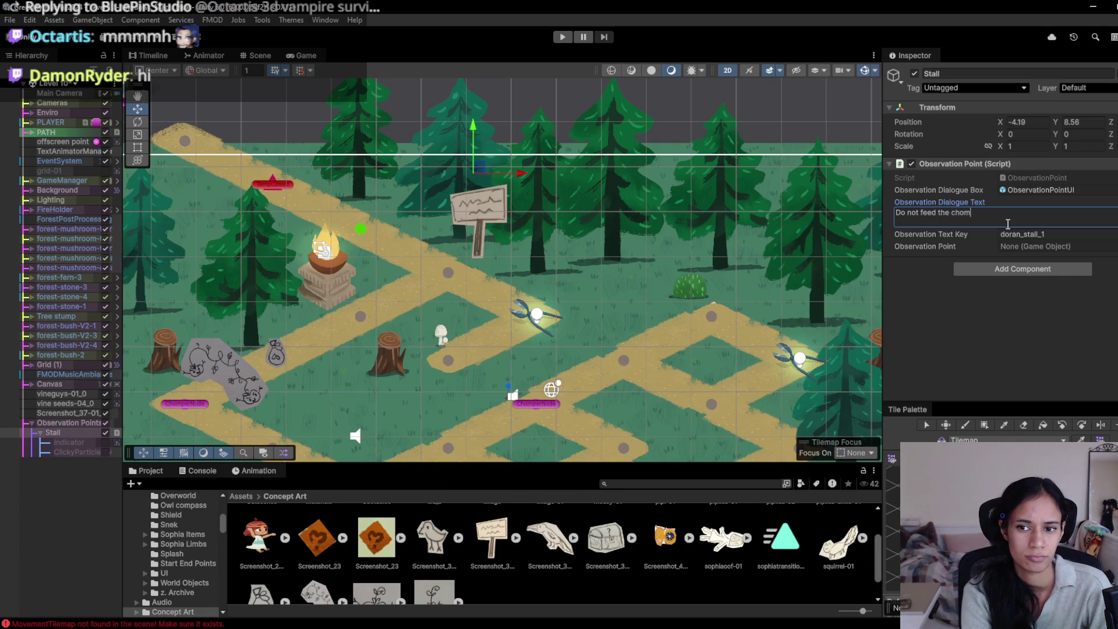
{"action": "type", "text": "ping"}
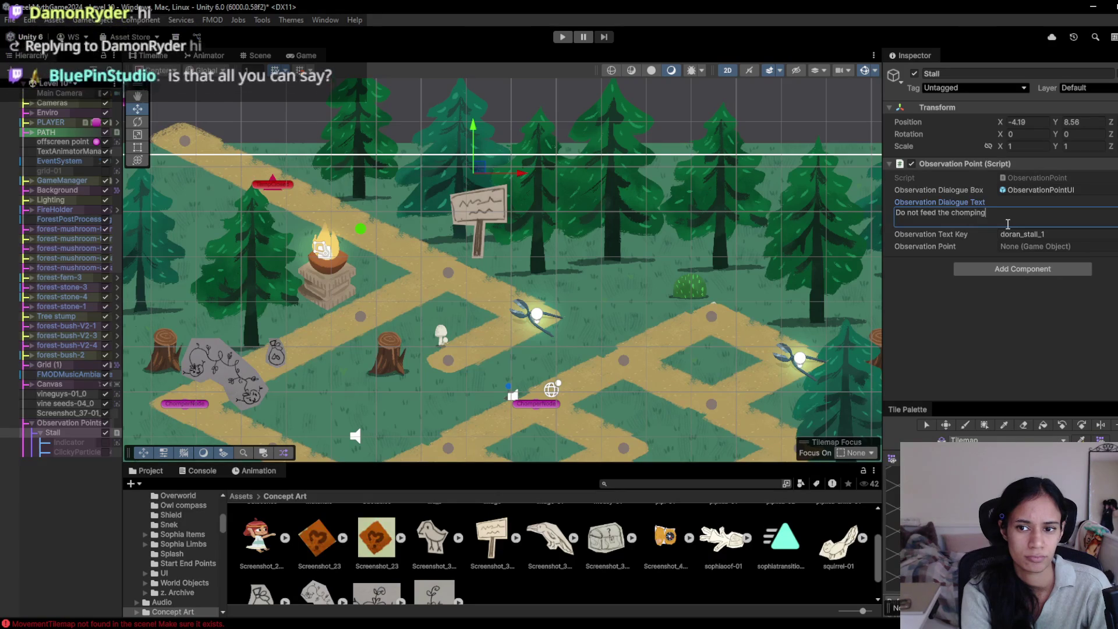
{"action": "type", "text": " plants!!!"}
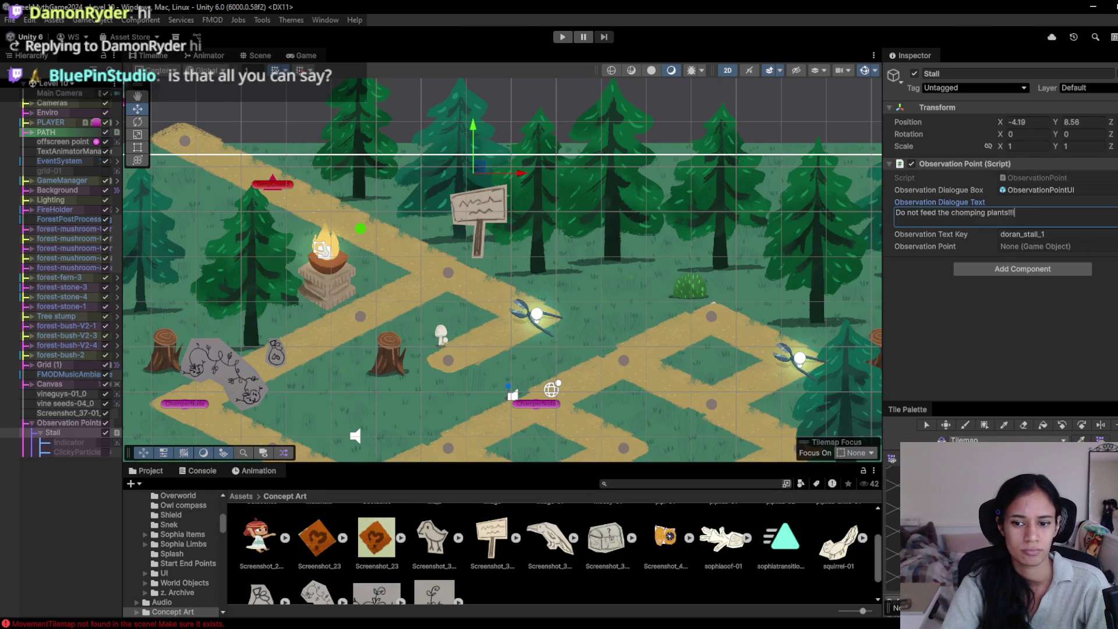
{"action": "left_click", "coordinate": [1052, 234]}
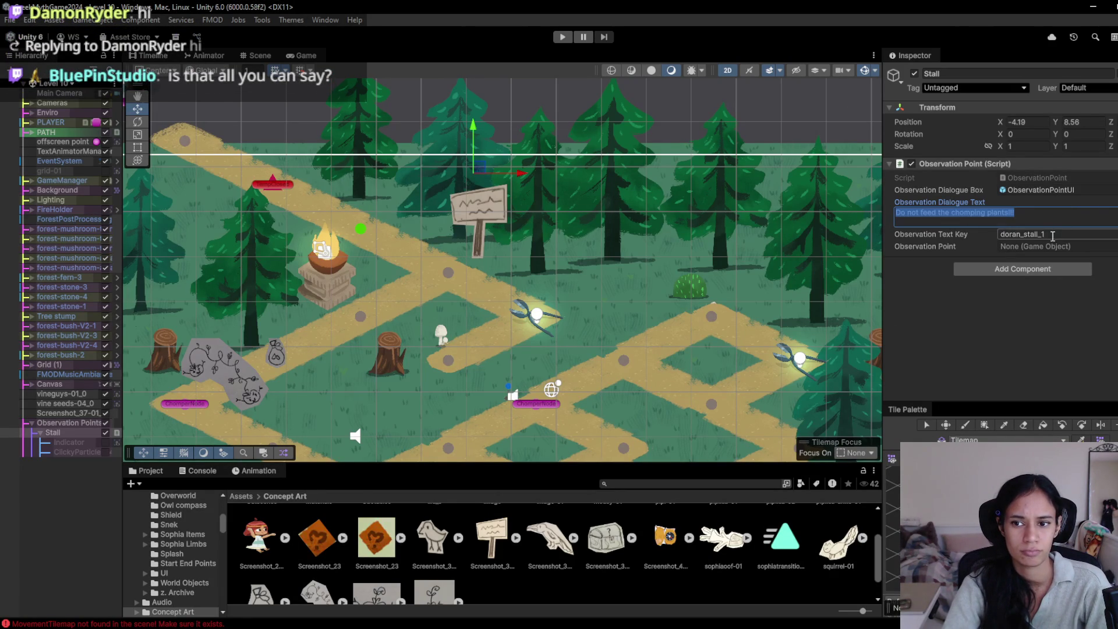
{"action": "key", "text": "BackSpace"}
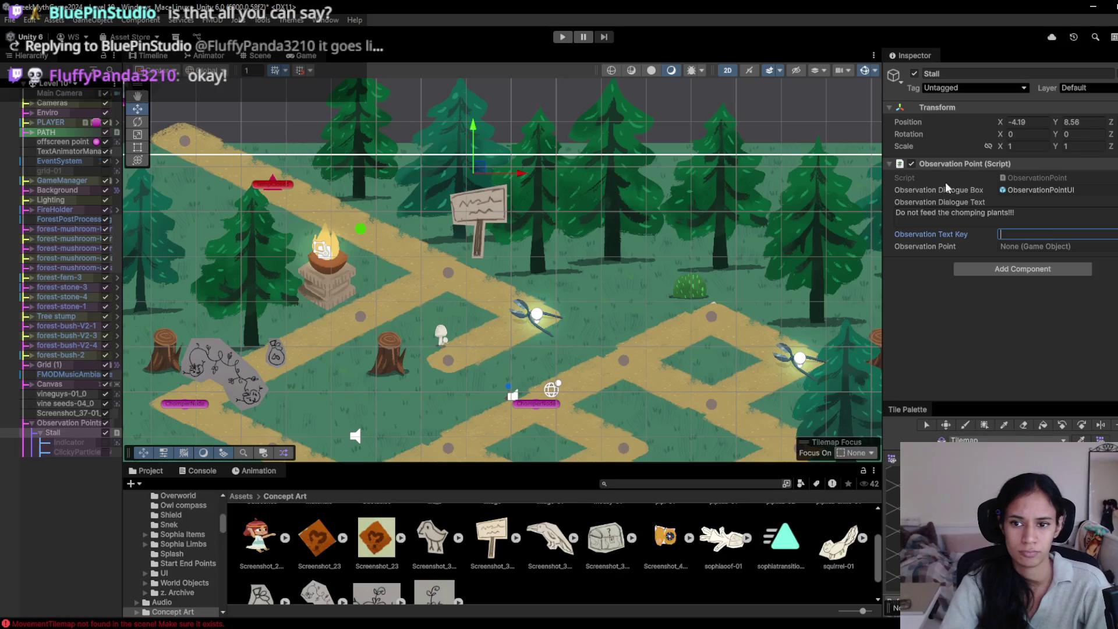
{"action": "left_click_drag", "start_coordinate": [721, 443], "coordinate": [743, 452]}
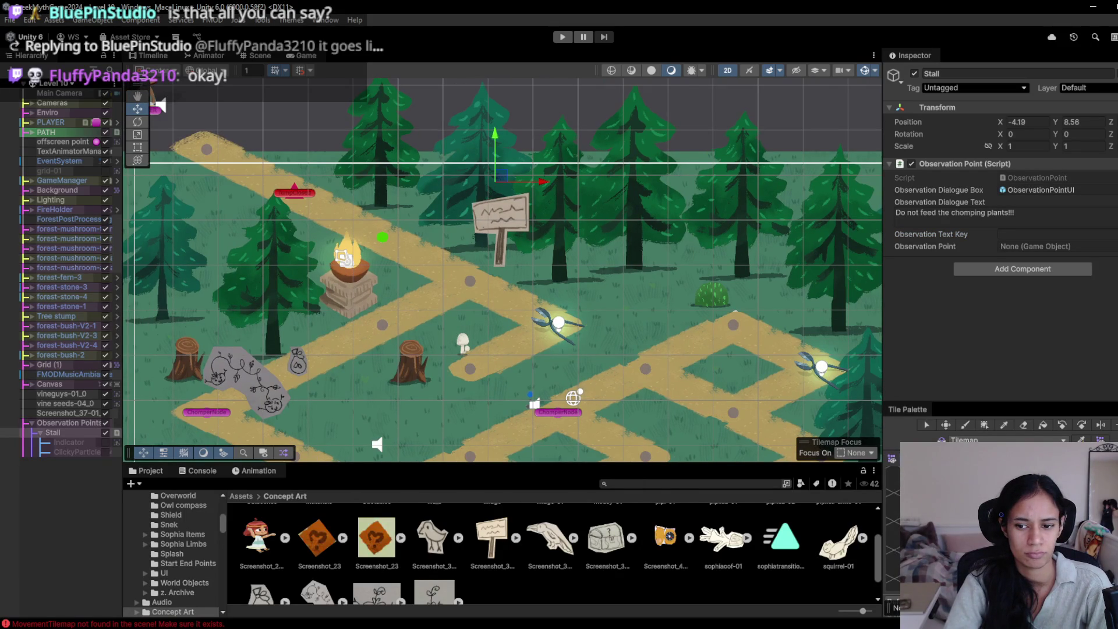
Step: Paint an AutoNarrativeNode tile on the path near the bonfire and set its Ob Point to Stall
{"action": "key", "text": "b"}
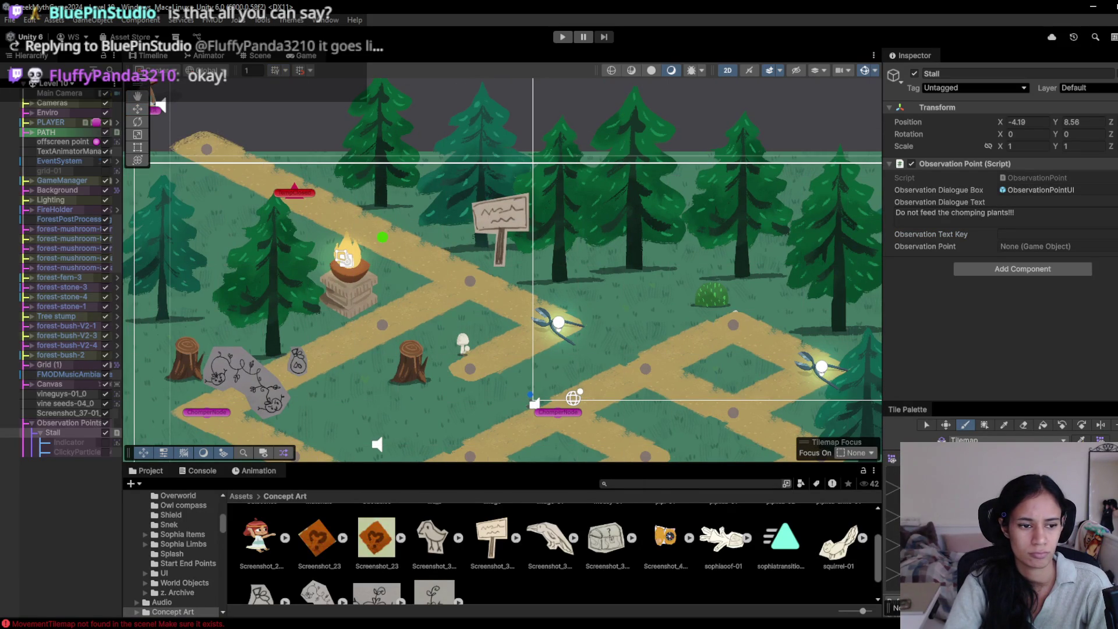
{"action": "left_click", "coordinate": [40, 384]}
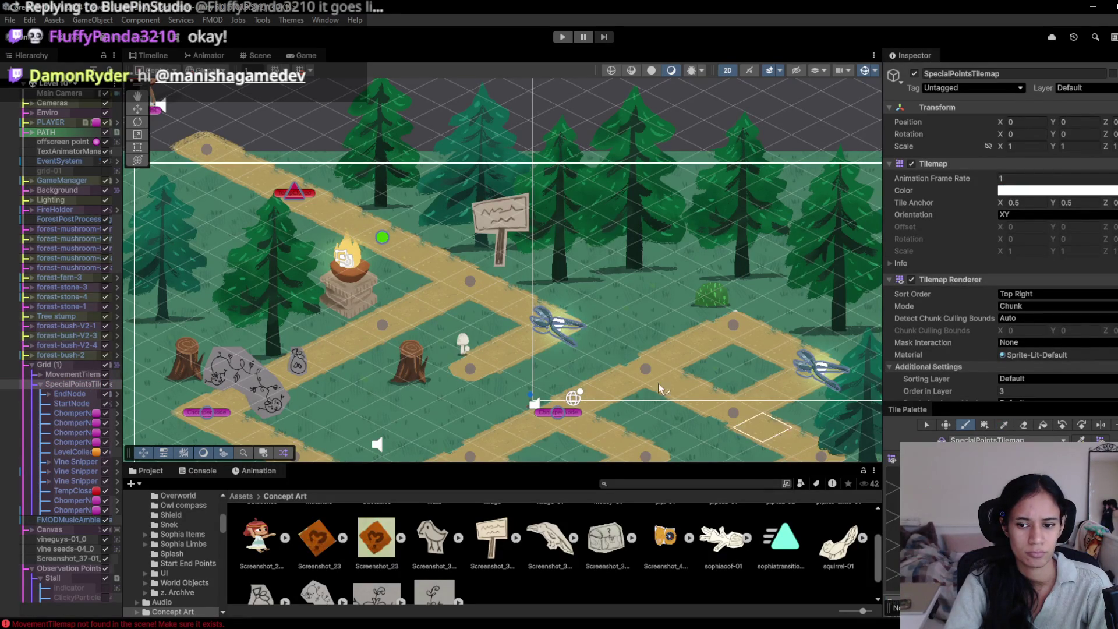
{"action": "left_click", "coordinate": [466, 280]}
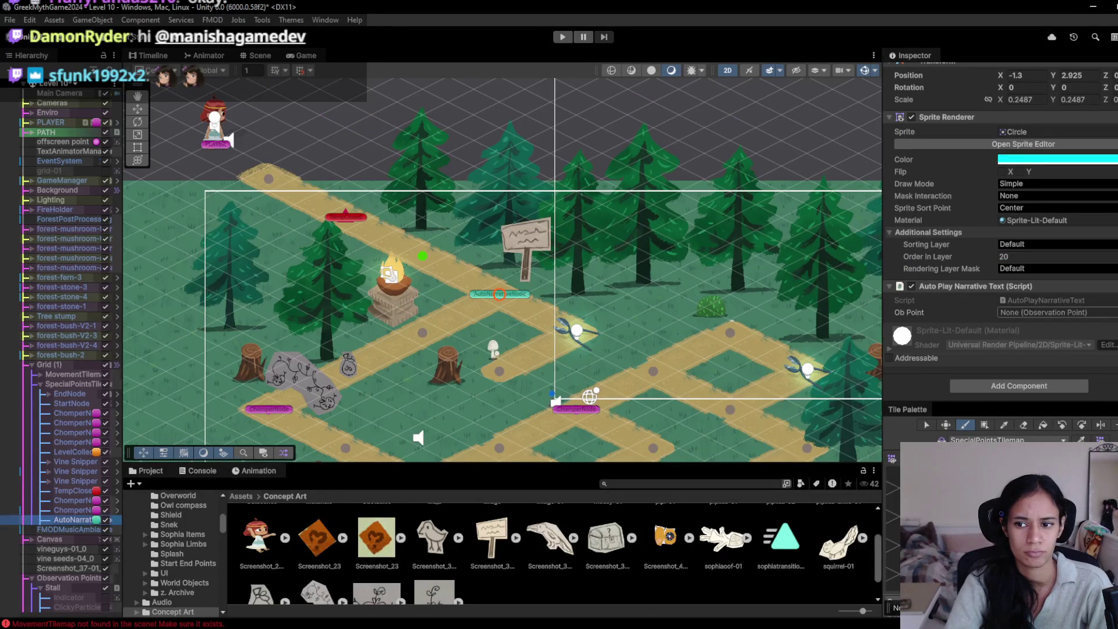
{"action": "left_click", "coordinate": [1113, 312]}
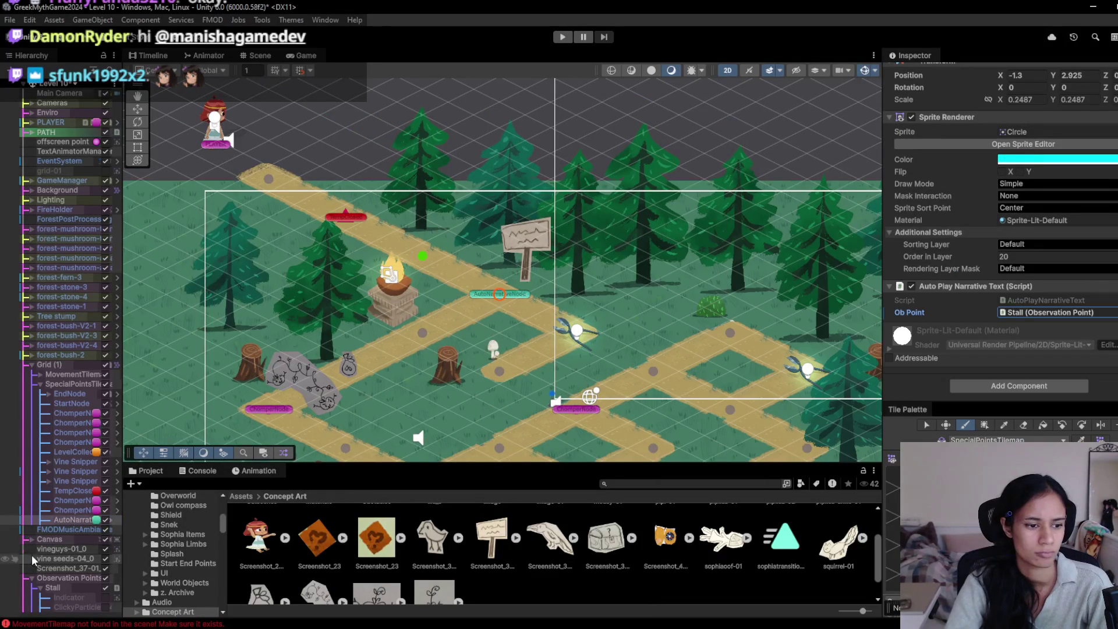
{"action": "left_click", "coordinate": [64, 588]}
Step: Start renaming the Stall observation point and play-test Level 10
{"action": "left_click", "coordinate": [1020, 74]}
{"action": "type", "text": "St"}
{"action": "left_click", "coordinate": [562, 36]}
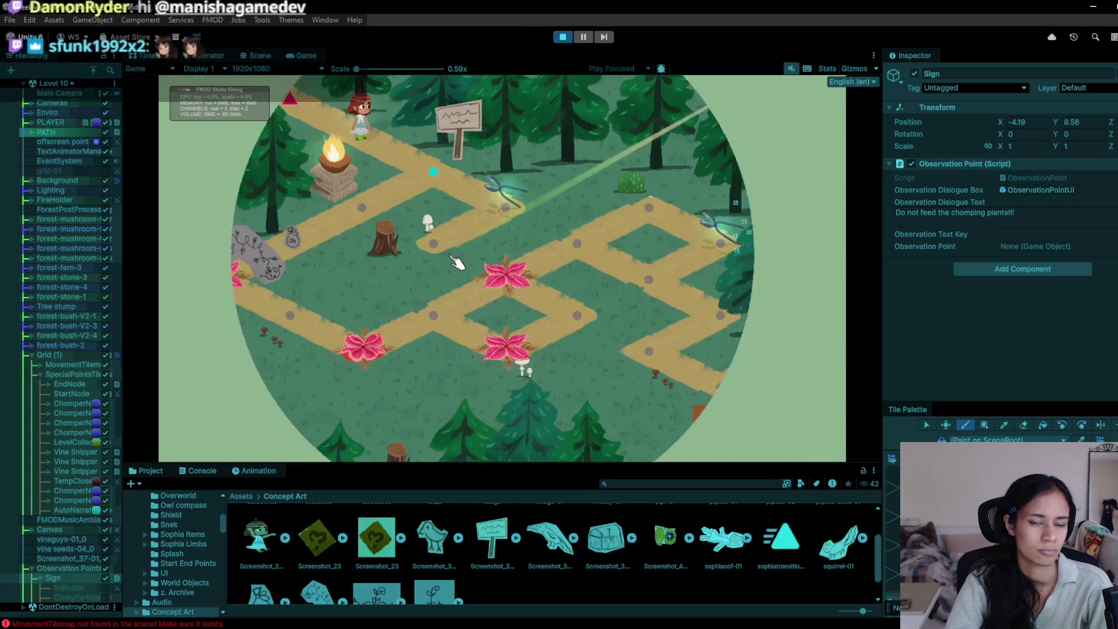
Step: Stop the play-test, set the Observation Text Key to do_not_feed, and bring up the concept sketch
{"action": "left_click", "coordinate": [562, 37]}
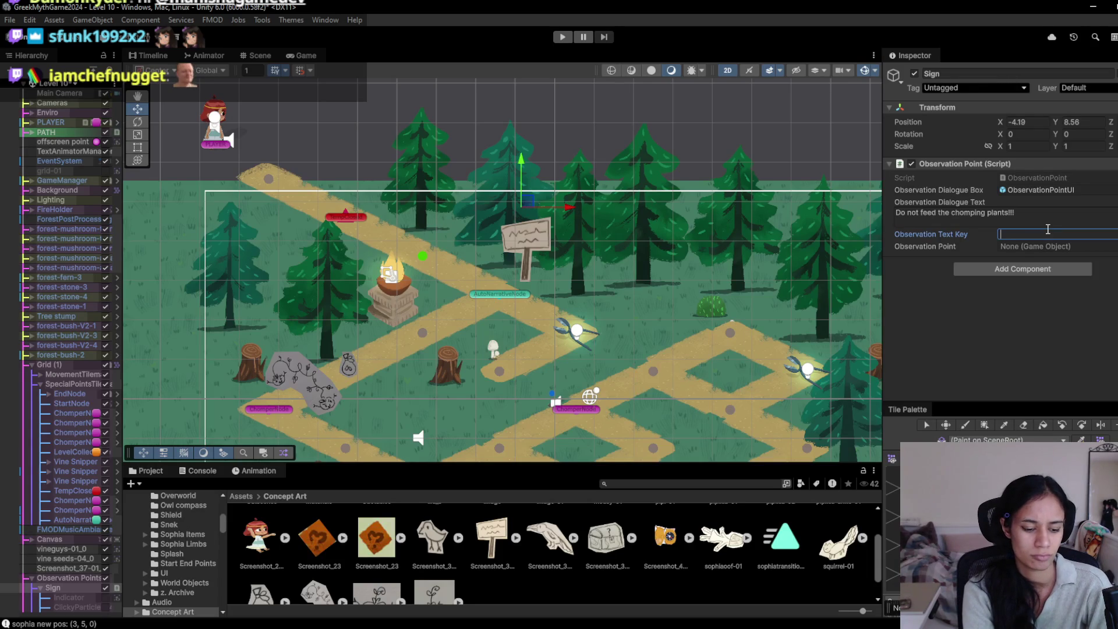
{"action": "type", "text": "do_not_fe"}
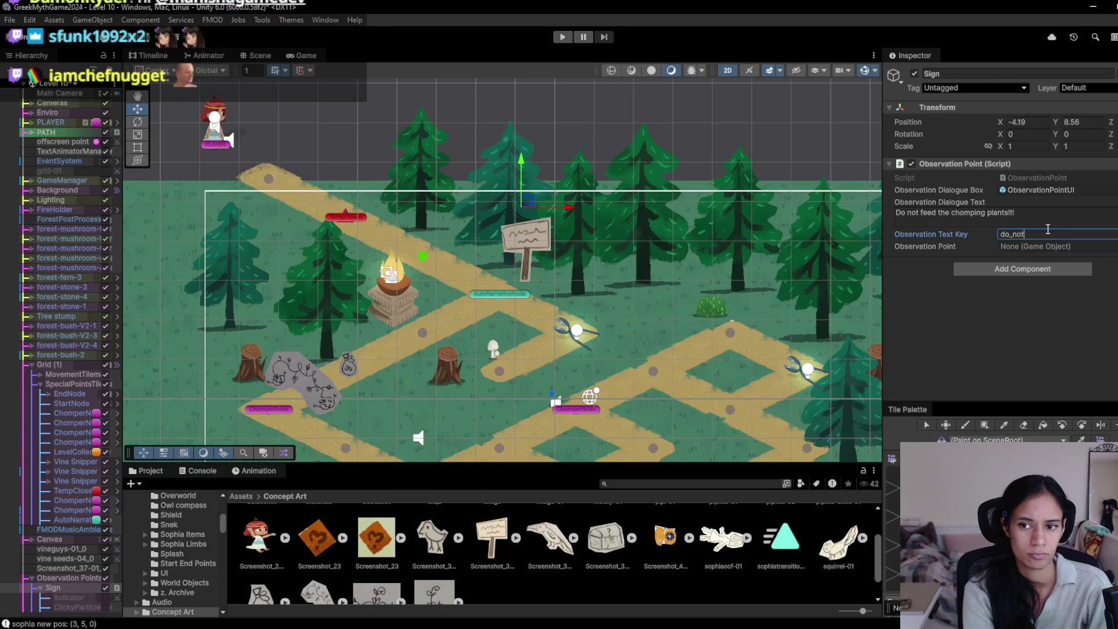
{"action": "key", "text": "Return"}
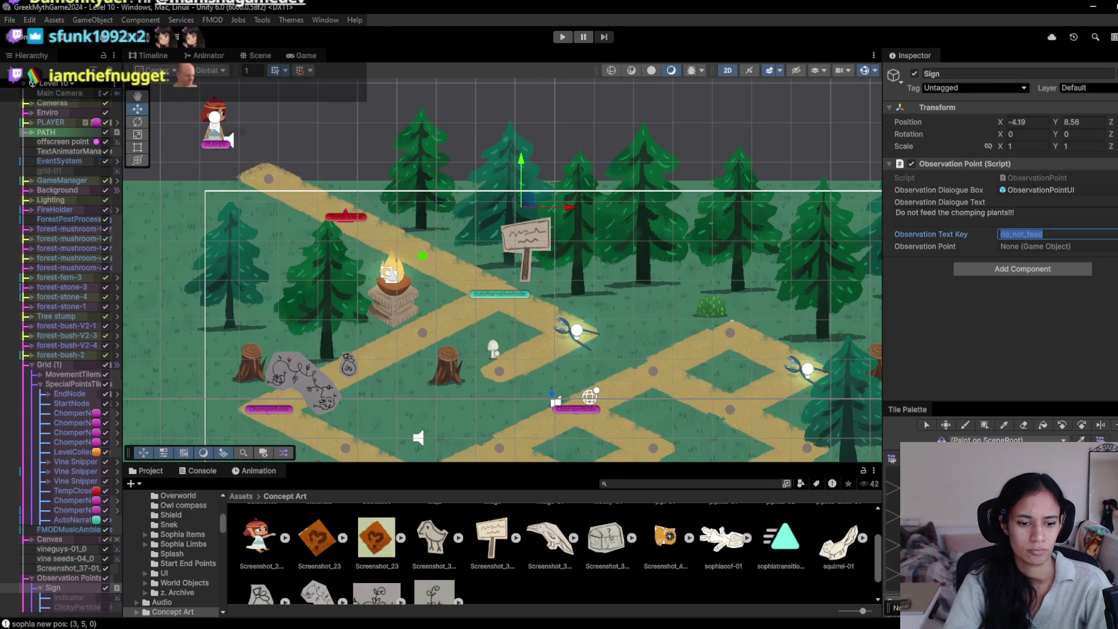
{"action": "mouse_move", "coordinate": [339, 626]}
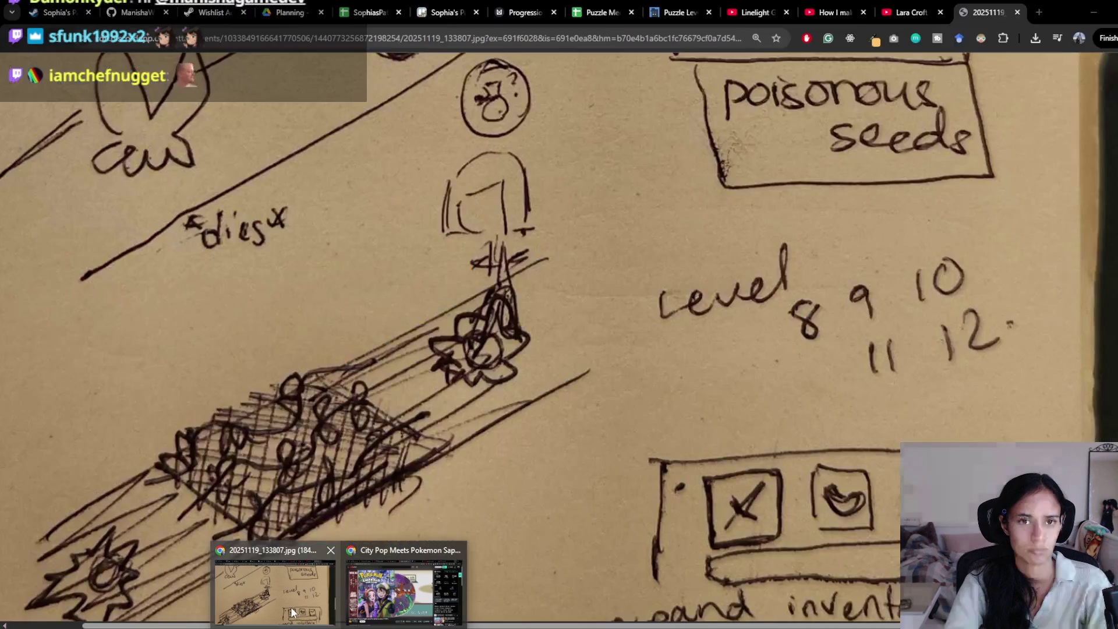
{"action": "left_click", "coordinate": [293, 612]}
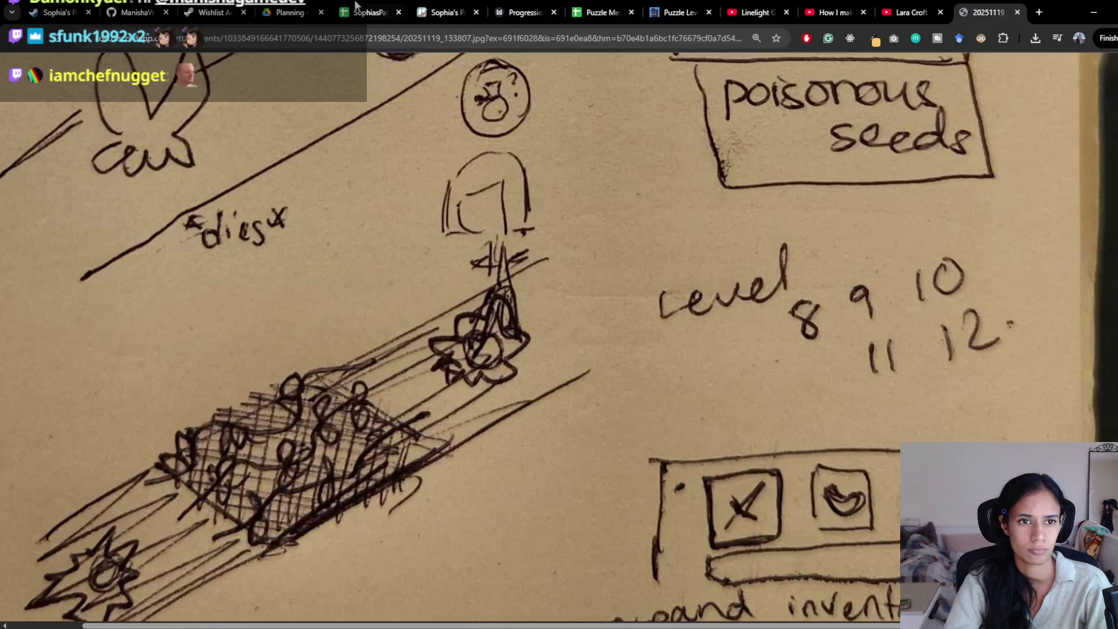
Step: Fill row 70 of the SophiasPath sheet with do_not_feed and "Do not feed the chomping plants!!!"
{"action": "left_click", "coordinate": [367, 13]}
{"action": "left_click", "coordinate": [81, 557]}
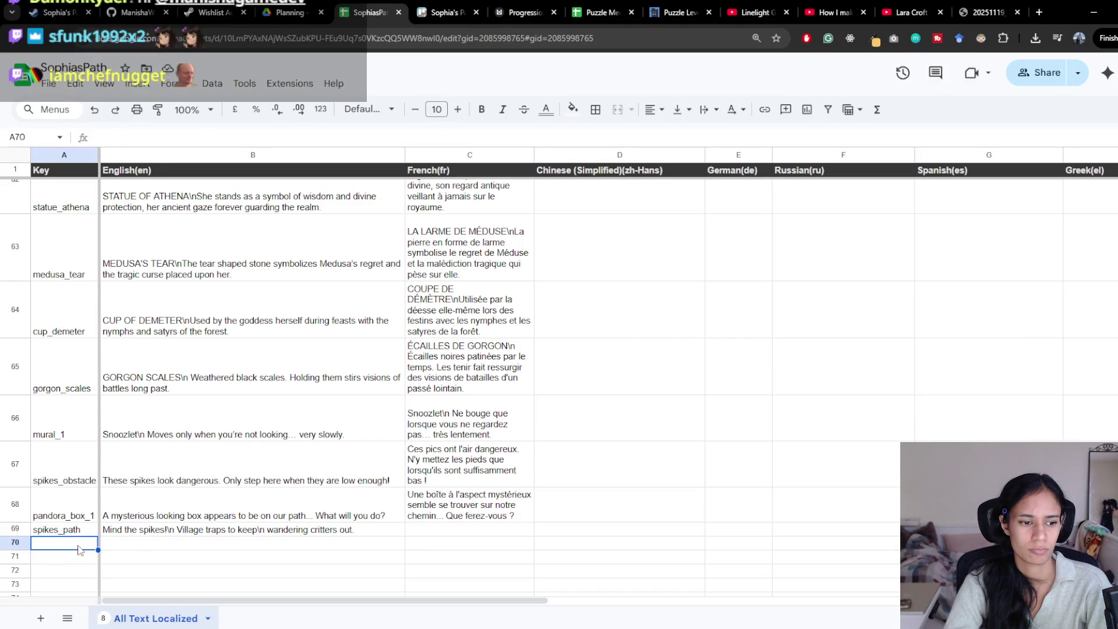
{"action": "type", "text": "do_not_feed"}
{"action": "key", "text": "alt+Tab"}
{"action": "left_click", "coordinate": [1097, 222]}
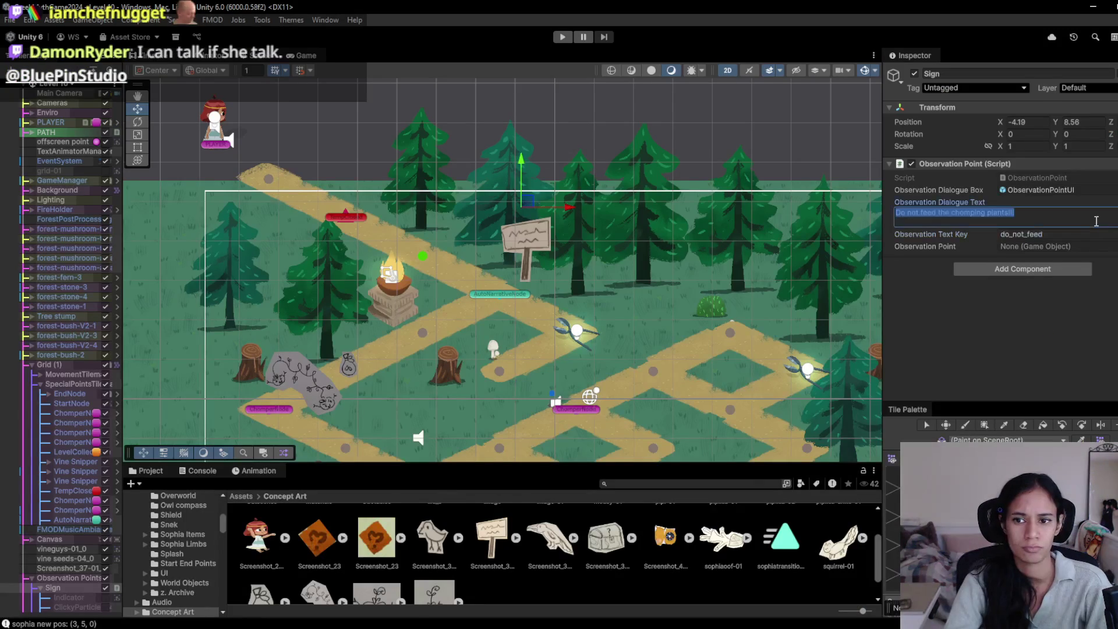
{"action": "key", "text": "ctrl+c"}
{"action": "key", "text": "alt+Tab"}
{"action": "left_click", "coordinate": [274, 546]}
{"action": "key", "text": "ctrl+v"}
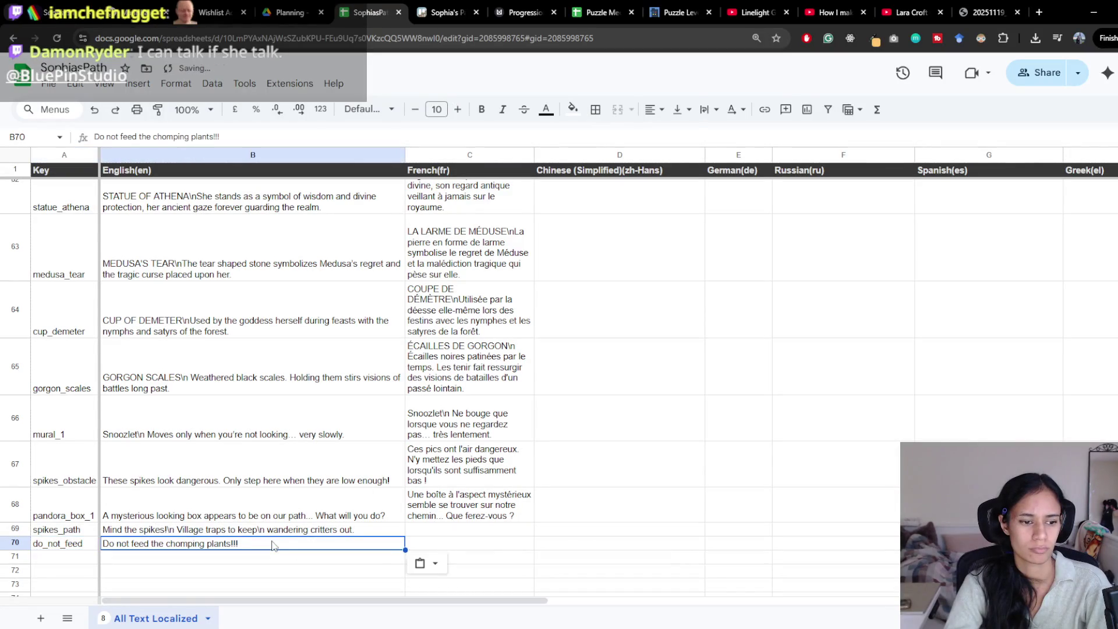
{"action": "key", "text": "alt+Tab"}
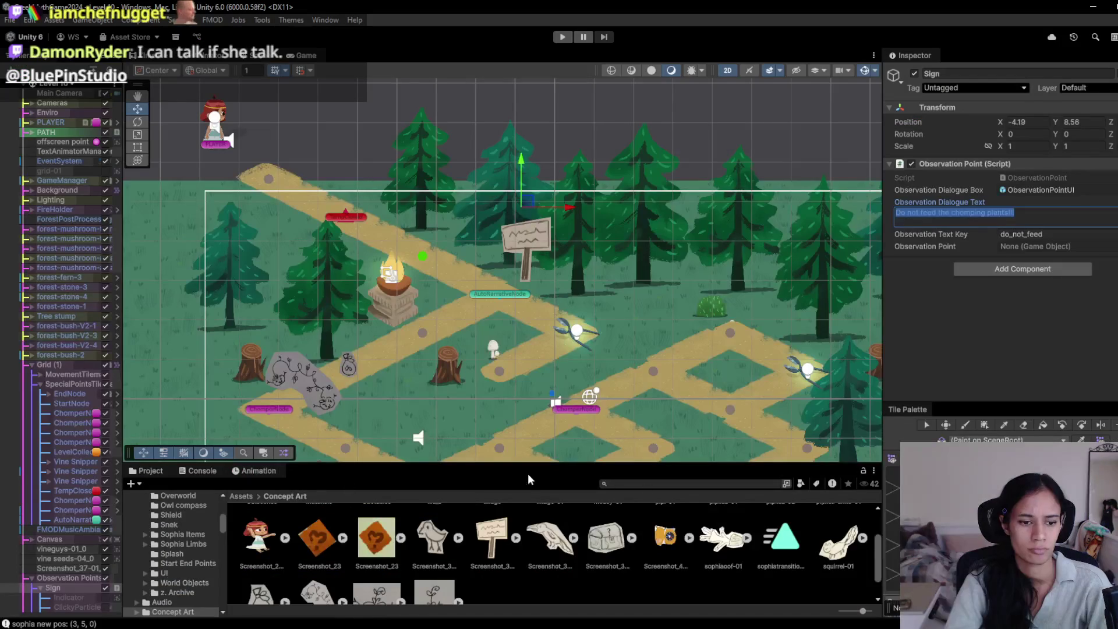
Step: Search the project for 'text', open the All Text Localized table's Google Sheets settings, and start play mode
{"action": "left_click", "coordinate": [662, 485]}
{"action": "type", "text": "te"}
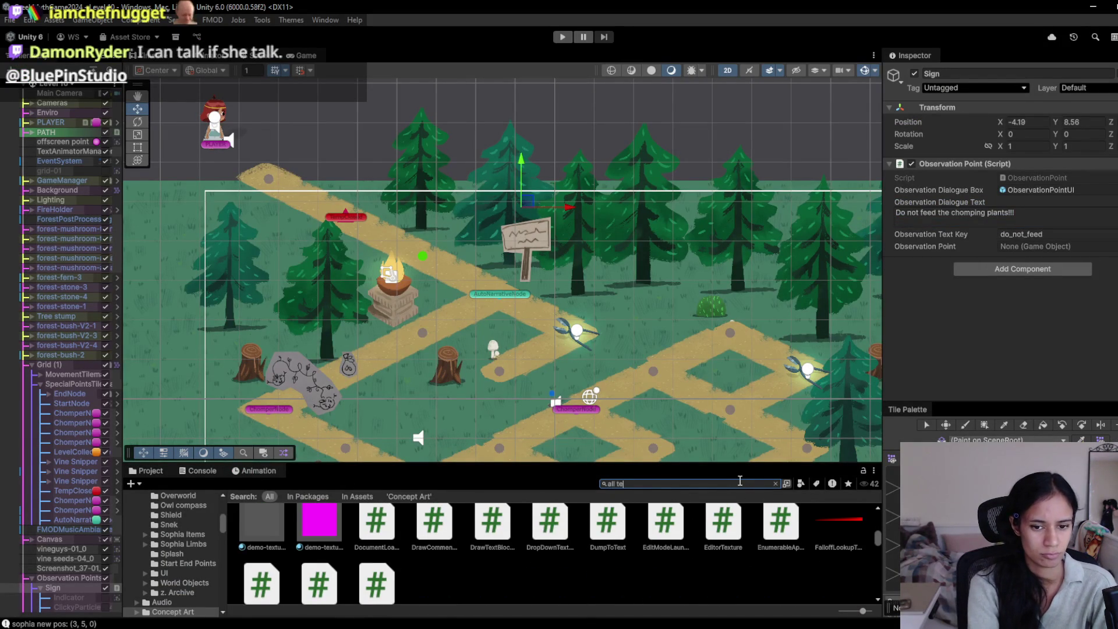
{"action": "type", "text": "xt"}
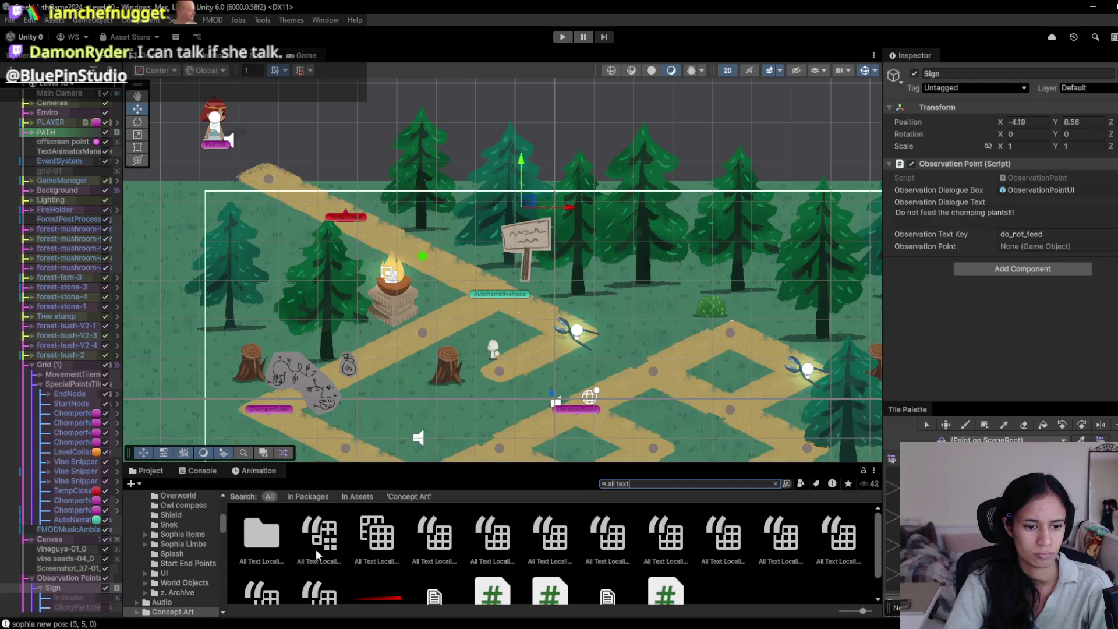
{"action": "left_click", "coordinate": [316, 545]}
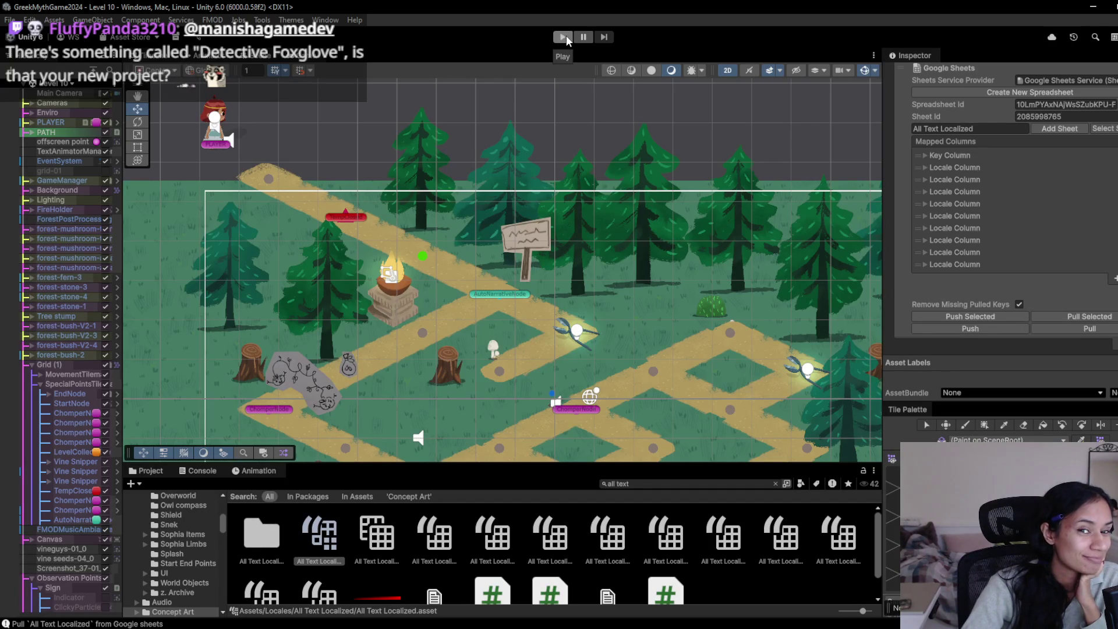
{"action": "left_click", "coordinate": [565, 36]}
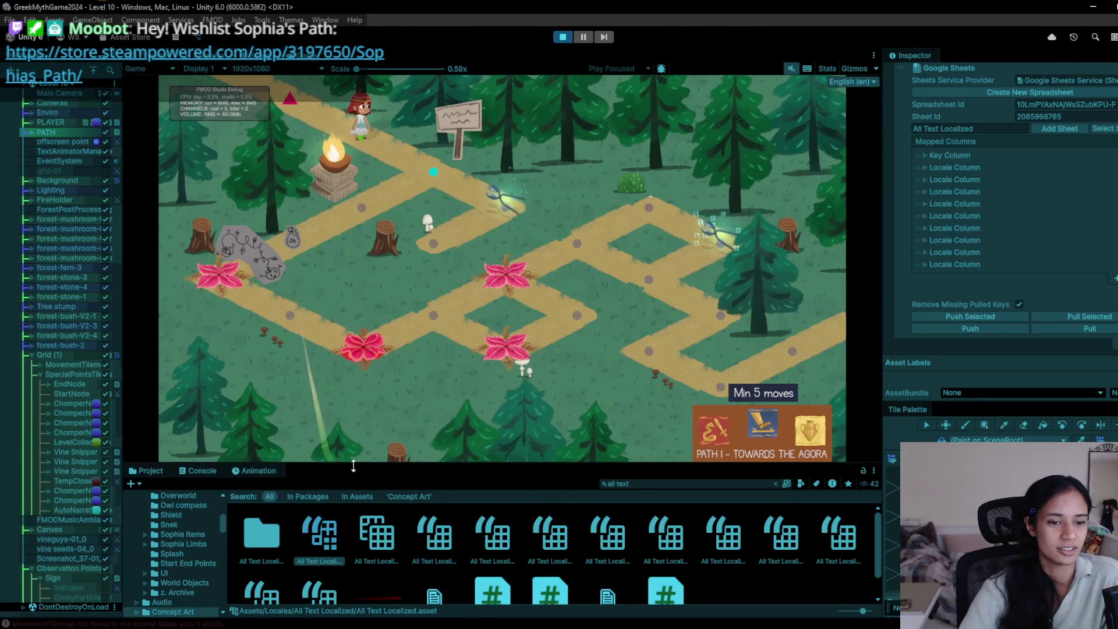
Step: Make the Game view taller and wider during the play test, then stop play mode
{"action": "mouse_move", "coordinate": [358, 467]}
{"action": "left_mouse_down"}
{"action": "mouse_move", "coordinate": [369, 591]}
{"action": "mouse_move", "coordinate": [369, 578]}
{"action": "left_mouse_up"}
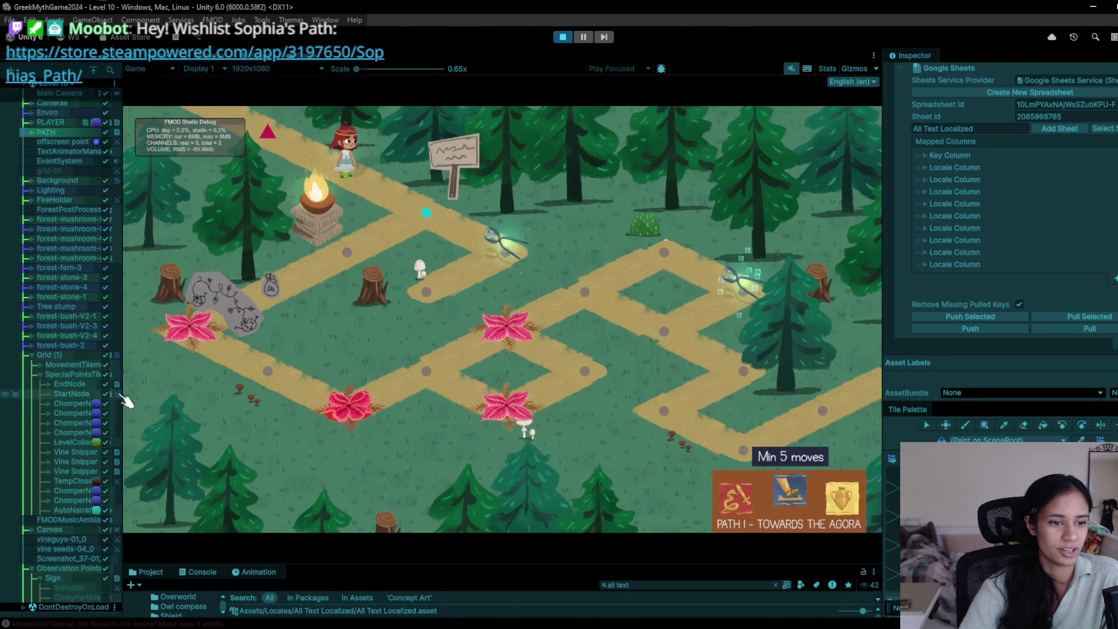
{"action": "left_click_drag", "start_coordinate": [123, 401], "coordinate": [104, 400]}
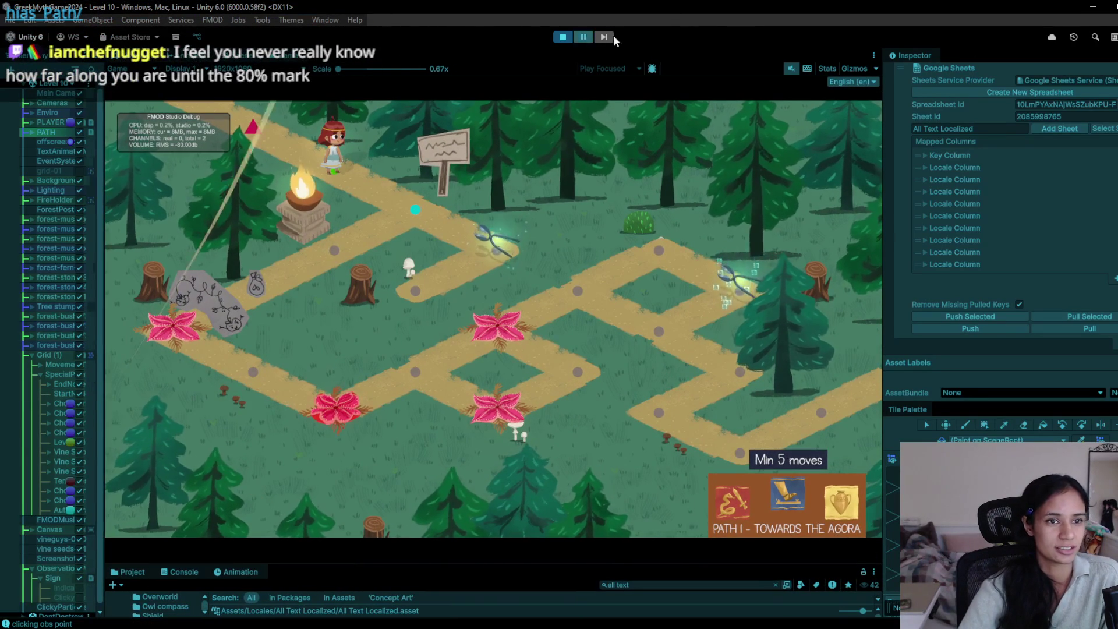
{"action": "left_click", "coordinate": [562, 37]}
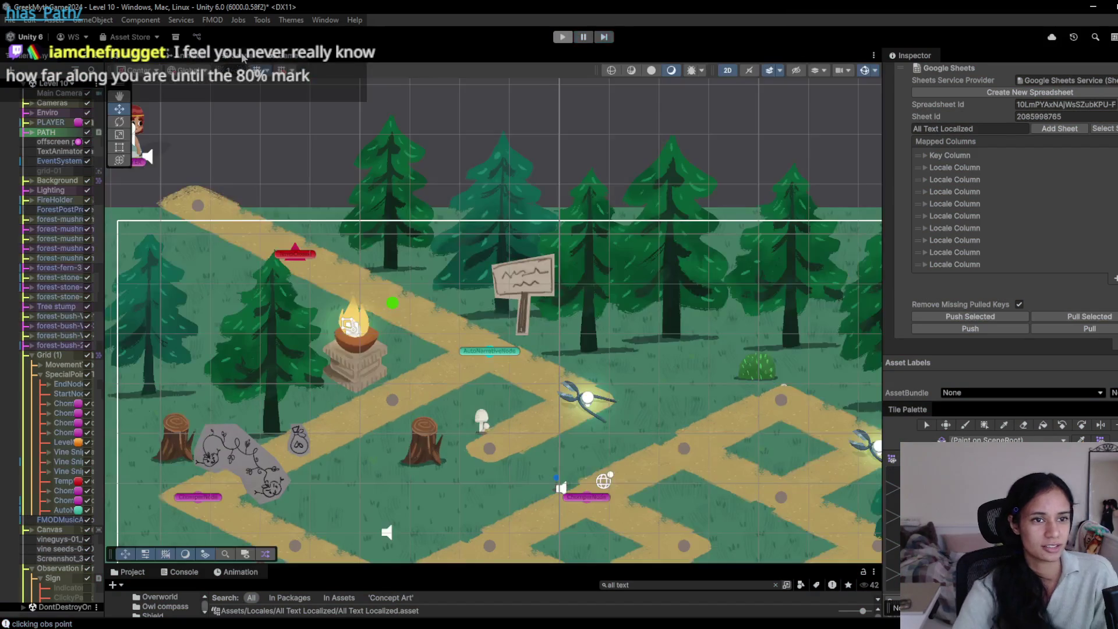
Step: Expand Canvas and the level banner in the Hierarchy and select the banner's orange background
{"action": "scroll", "coordinate": [244, 174], "scroll_direction": "down", "scroll_amount": 5}
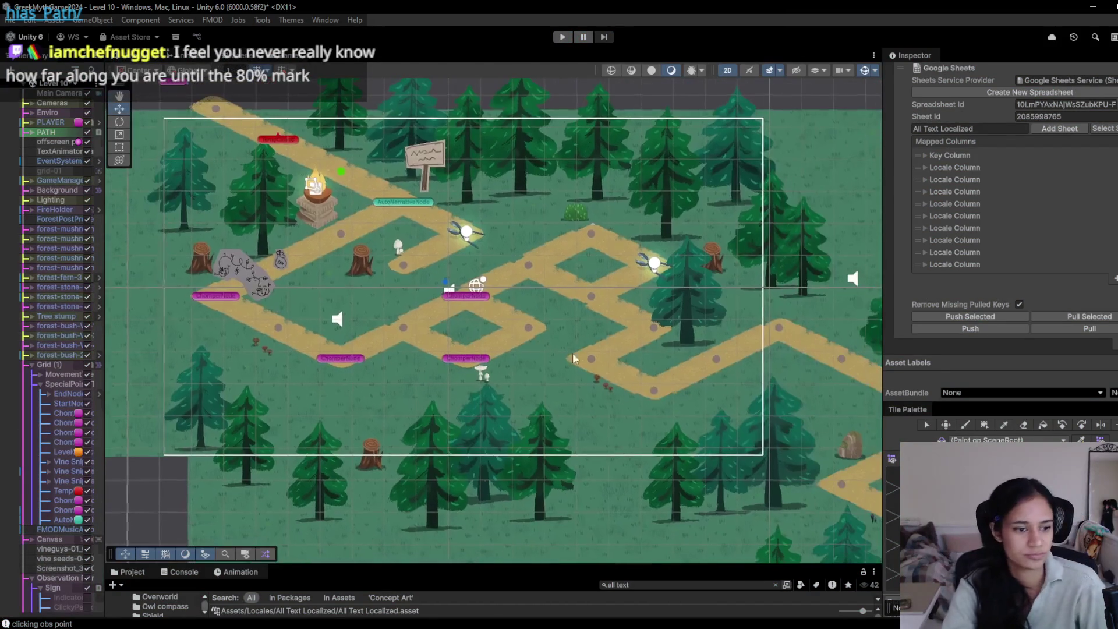
{"action": "left_click", "coordinate": [32, 539]}
{"action": "left_click", "coordinate": [40, 549]}
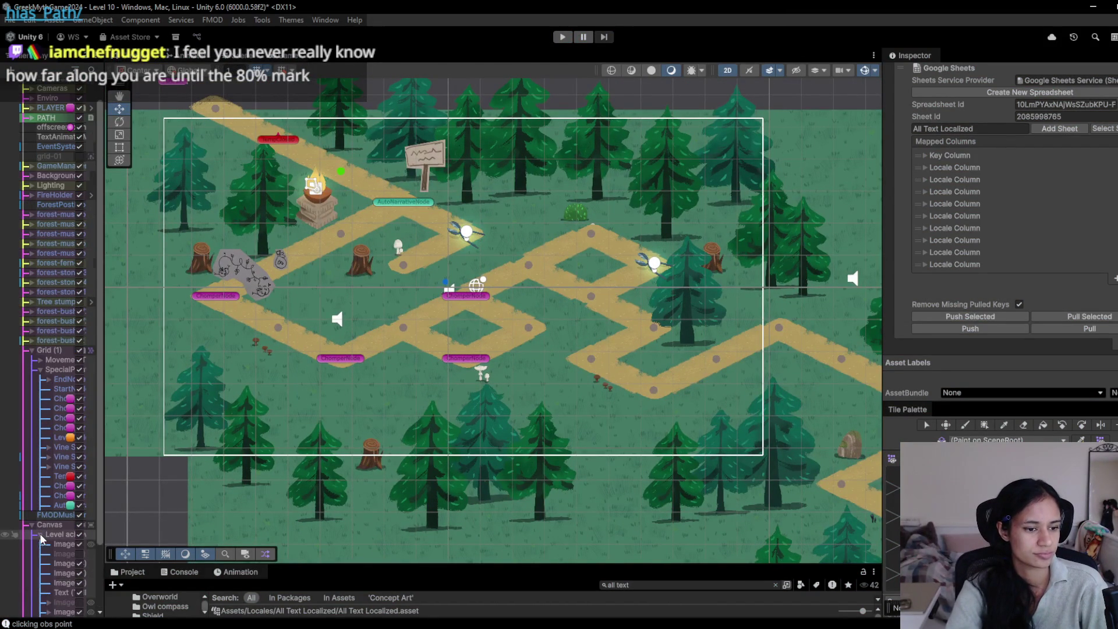
{"action": "scroll", "coordinate": [41, 537], "scroll_direction": "down", "scroll_amount": 3}
{"action": "left_click", "coordinate": [47, 534]}
{"action": "key", "text": "f"}
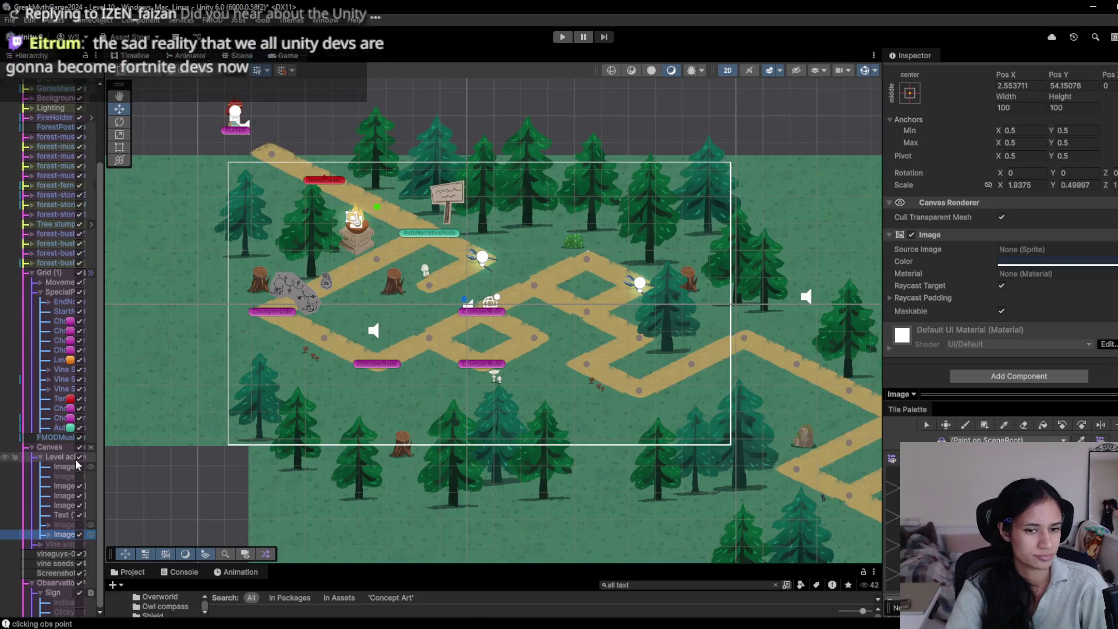
{"action": "double_click", "coordinate": [64, 468]}
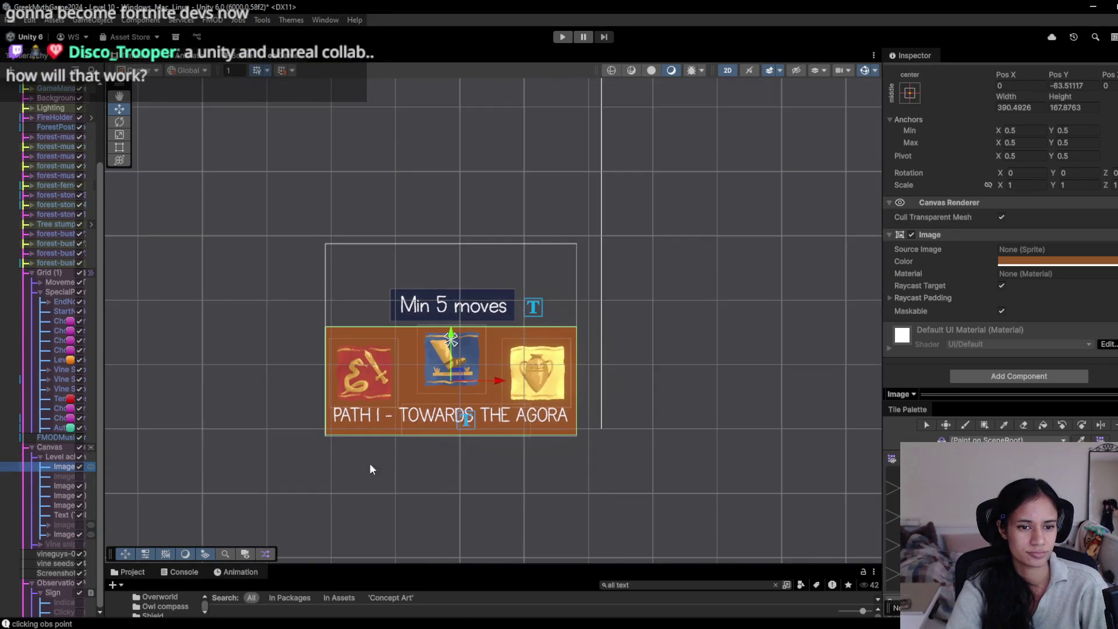
Step: Duplicate the orange background, move the copy left of the banner, and parent it under Canvas
{"action": "key", "text": "ctrl+d"}
{"action": "left_click_drag", "start_coordinate": [743, 347], "coordinate": [285, 330]}
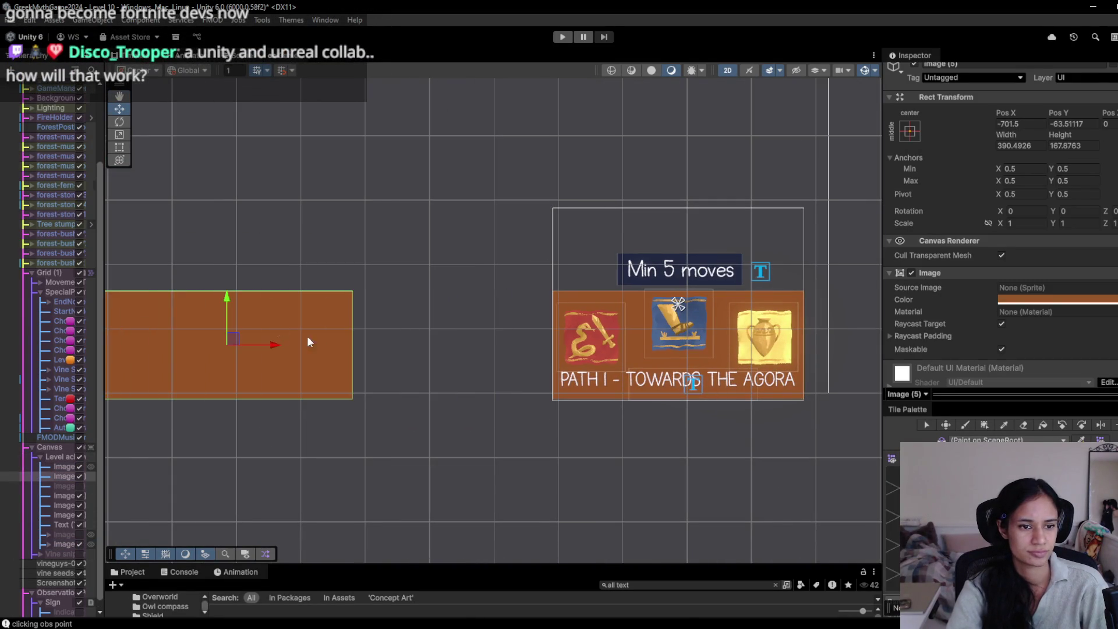
{"action": "key", "text": "f"}
{"action": "left_click_drag", "start_coordinate": [456, 344], "coordinate": [210, 343]}
{"action": "scroll", "coordinate": [455, 332], "scroll_direction": "down", "scroll_amount": 4}
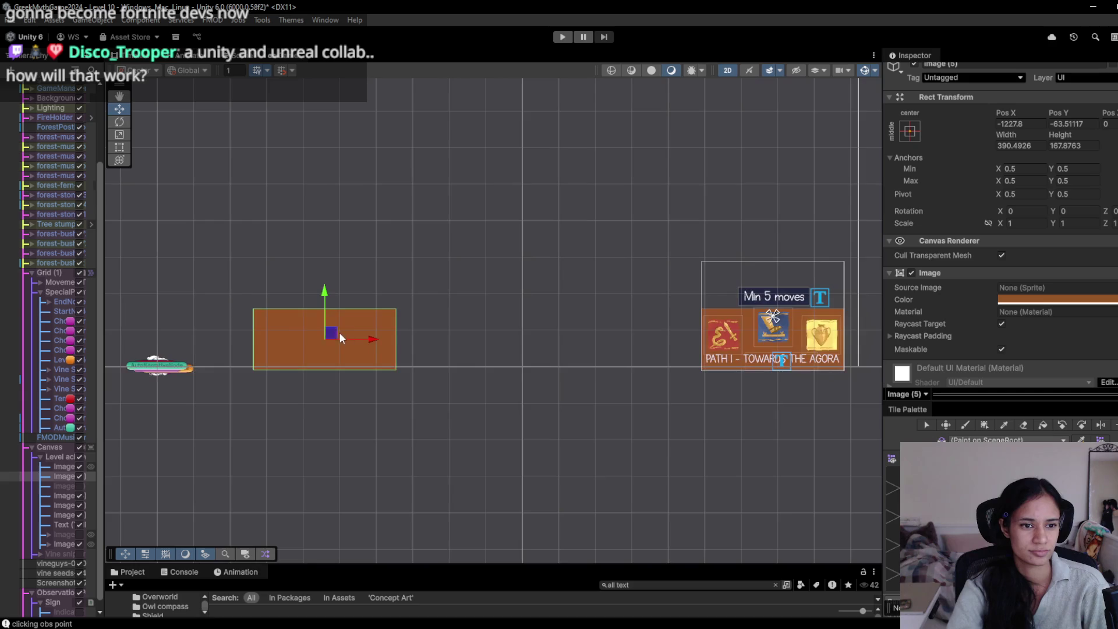
{"action": "left_click_drag", "start_coordinate": [523, 354], "coordinate": [428, 354]}
{"action": "left_click_drag", "start_coordinate": [372, 305], "coordinate": [380, 330]}
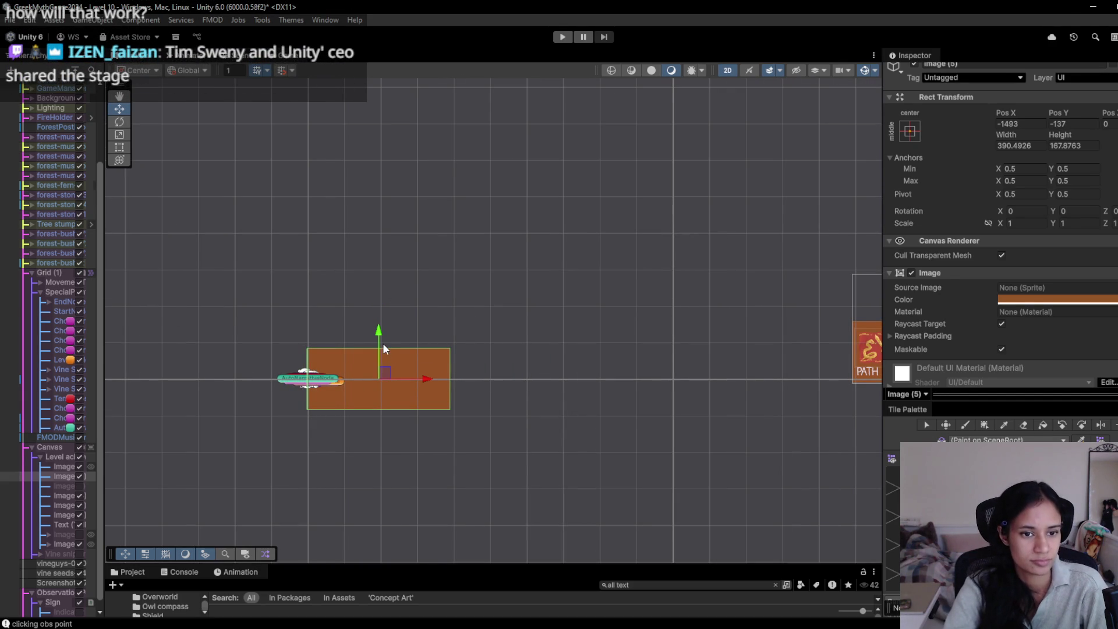
{"action": "left_click_drag", "start_coordinate": [410, 376], "coordinate": [430, 376]}
{"action": "left_click_drag", "start_coordinate": [399, 333], "coordinate": [403, 343]}
{"action": "left_click_drag", "start_coordinate": [61, 477], "coordinate": [57, 452]}
{"action": "right_click", "coordinate": [58, 453]}
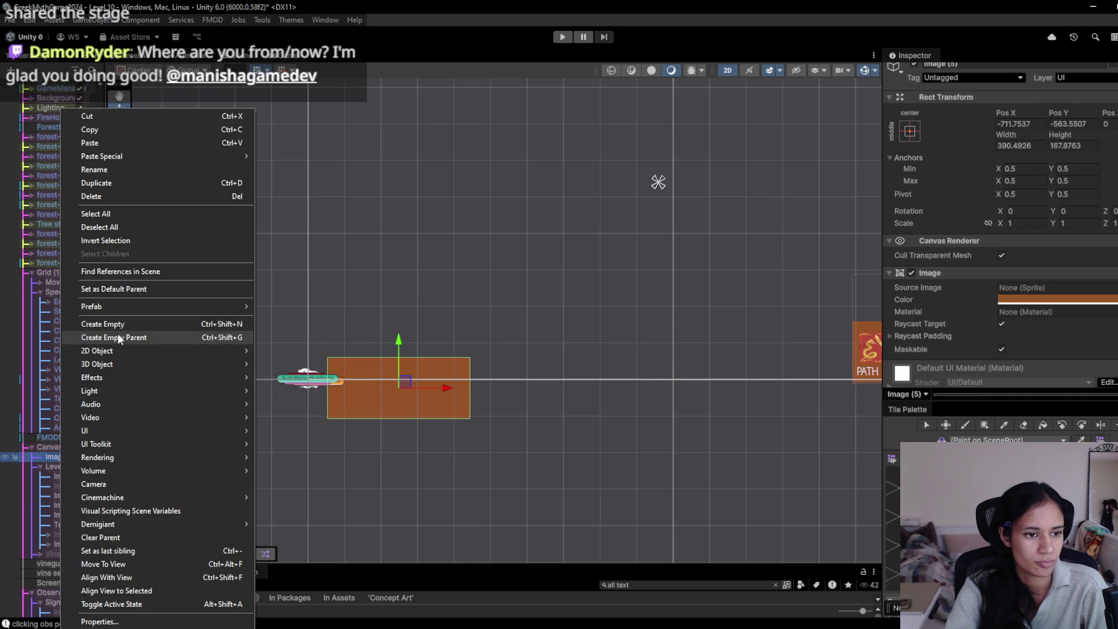
Step: Wrap the copied panel in a new empty parent named Notif
{"action": "left_click", "coordinate": [118, 334]}
{"action": "type", "text": "Notif"}
{"action": "key", "text": "Return"}
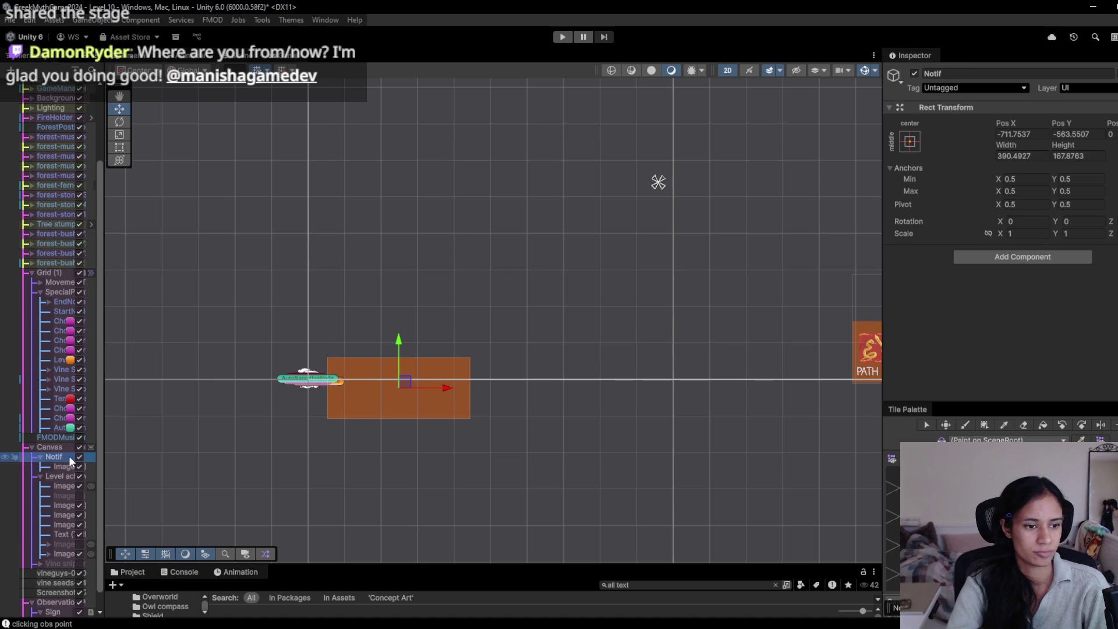
Step: Add a TextMeshPro text label under Notif and set its font to Gelio Fasolada
{"action": "right_click", "coordinate": [64, 456]}
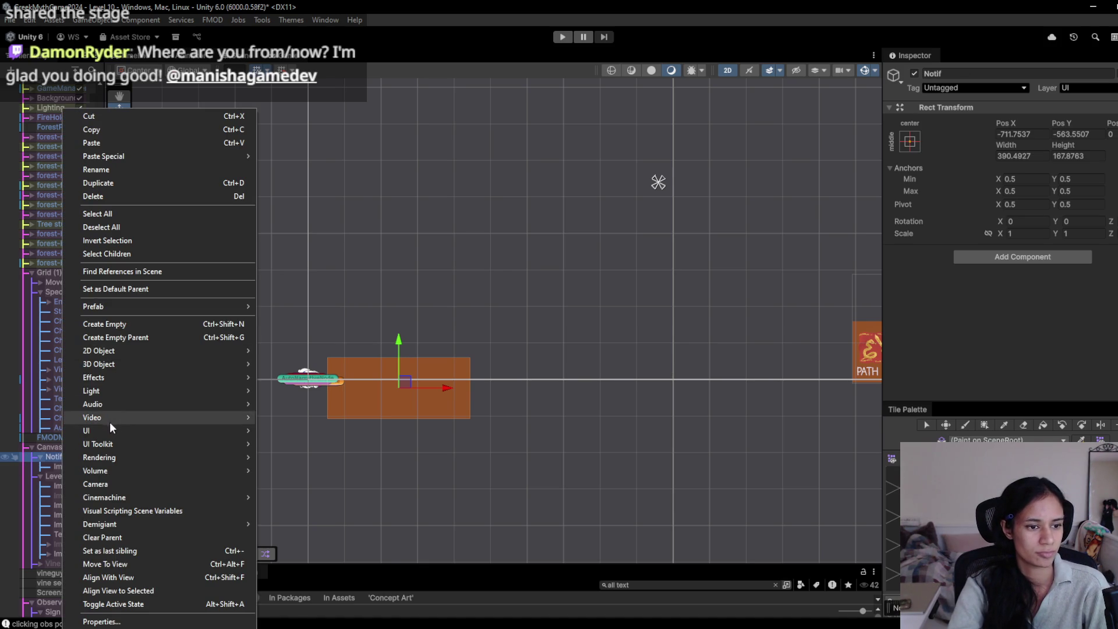
{"action": "mouse_move", "coordinate": [111, 431]}
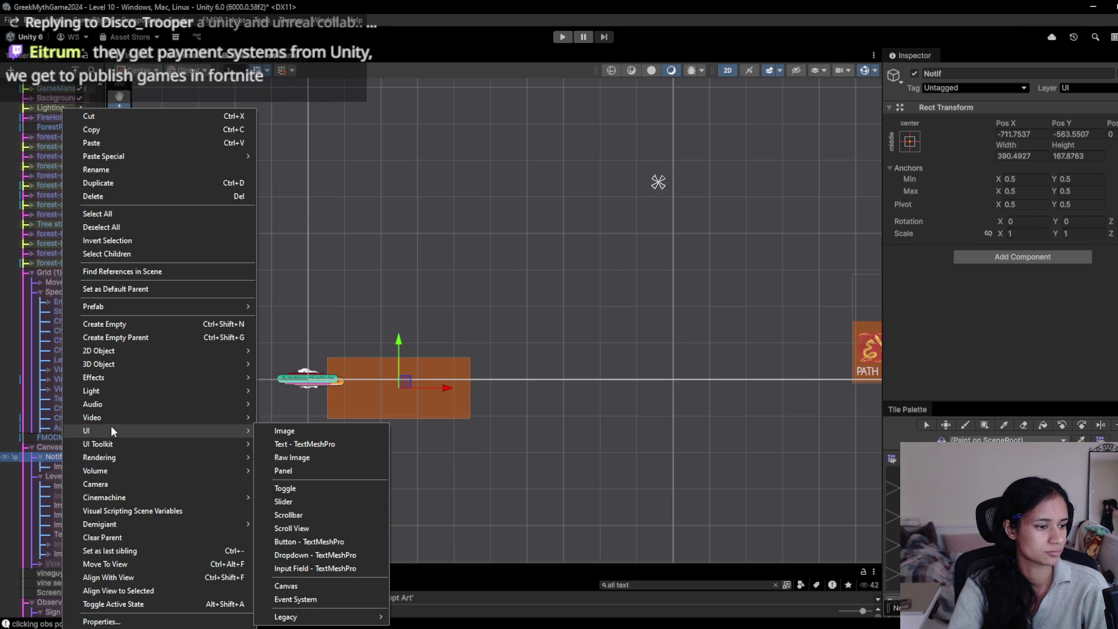
{"action": "left_click", "coordinate": [328, 445]}
{"action": "scroll", "coordinate": [1057, 362], "scroll_direction": "down", "scroll_amount": 2}
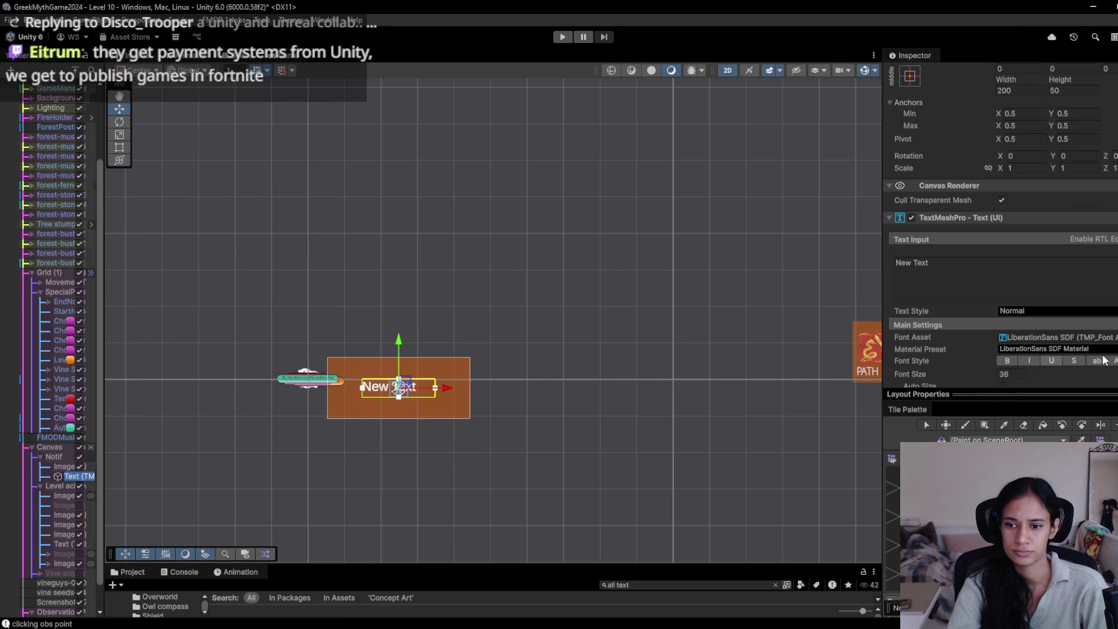
{"action": "left_click", "coordinate": [1114, 337]}
{"action": "left_click", "coordinate": [720, 311]}
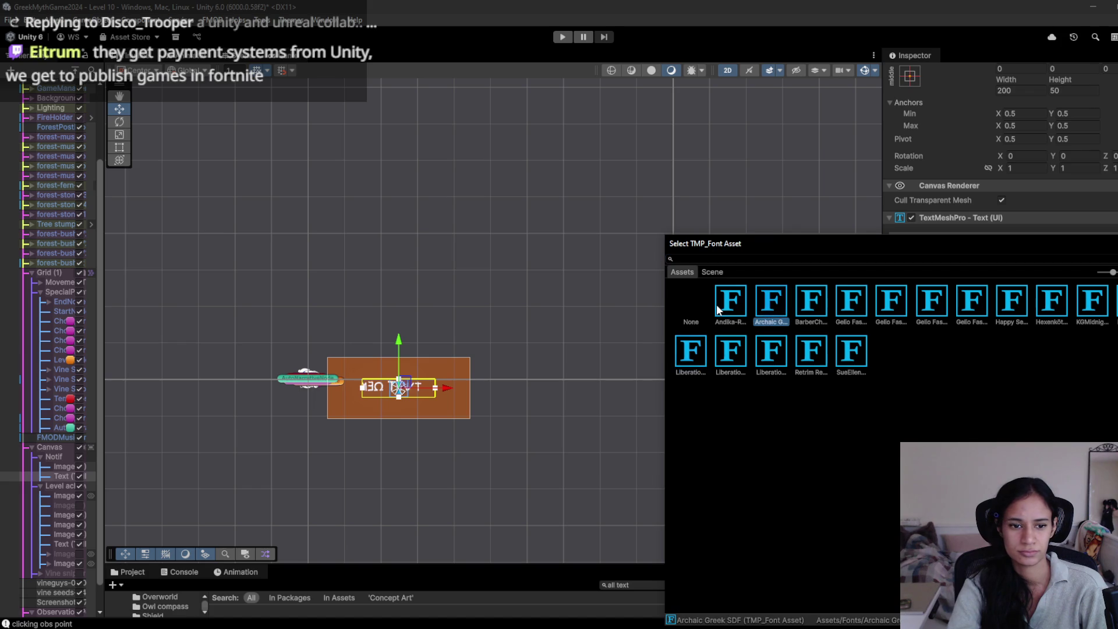
{"action": "left_click", "coordinate": [778, 311]}
{"action": "left_click", "coordinate": [814, 309]}
{"action": "left_click", "coordinate": [849, 309]}
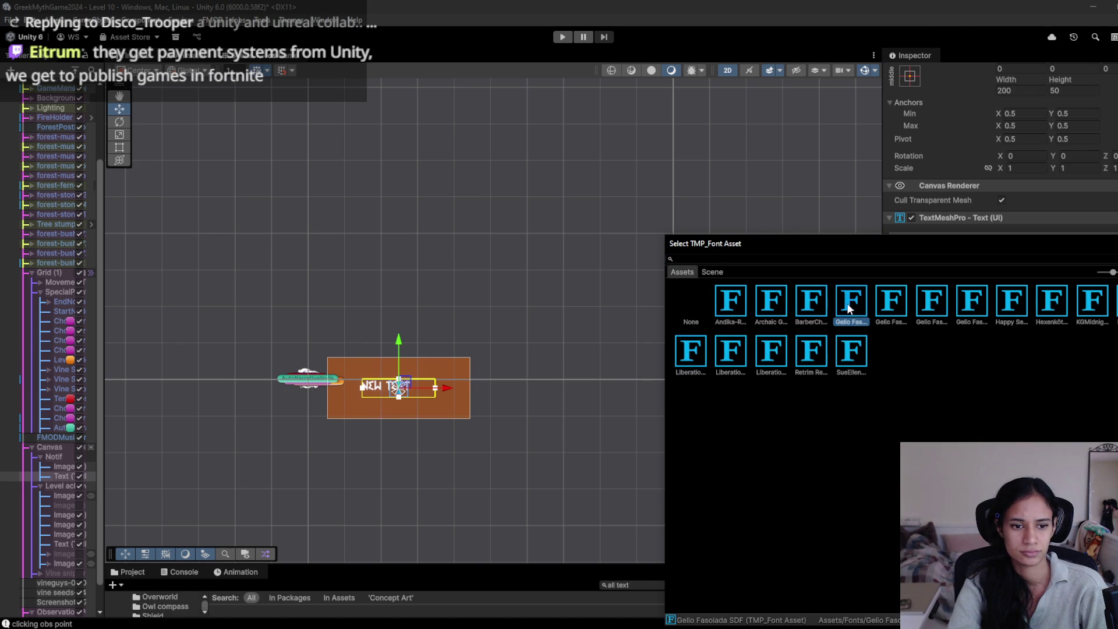
{"action": "double_click", "coordinate": [849, 310]}
Step: Make the label read 'Picked up' and position it on the orange panel
{"action": "left_click", "coordinate": [949, 291]}
{"action": "type", "text": "Yo"}
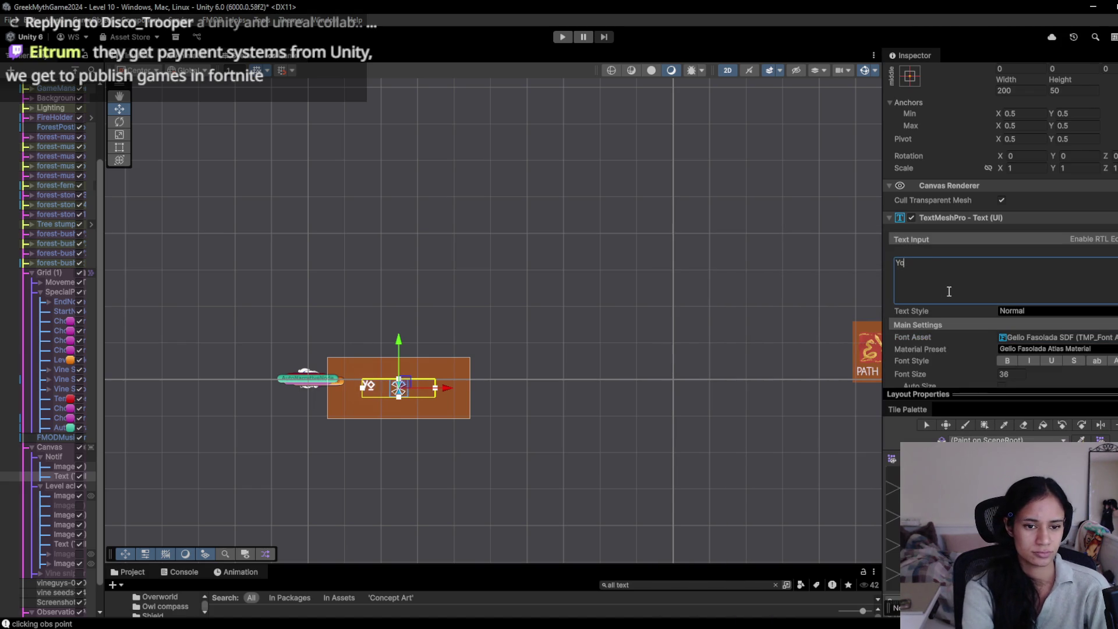
{"action": "type", "text": "u picked up"}
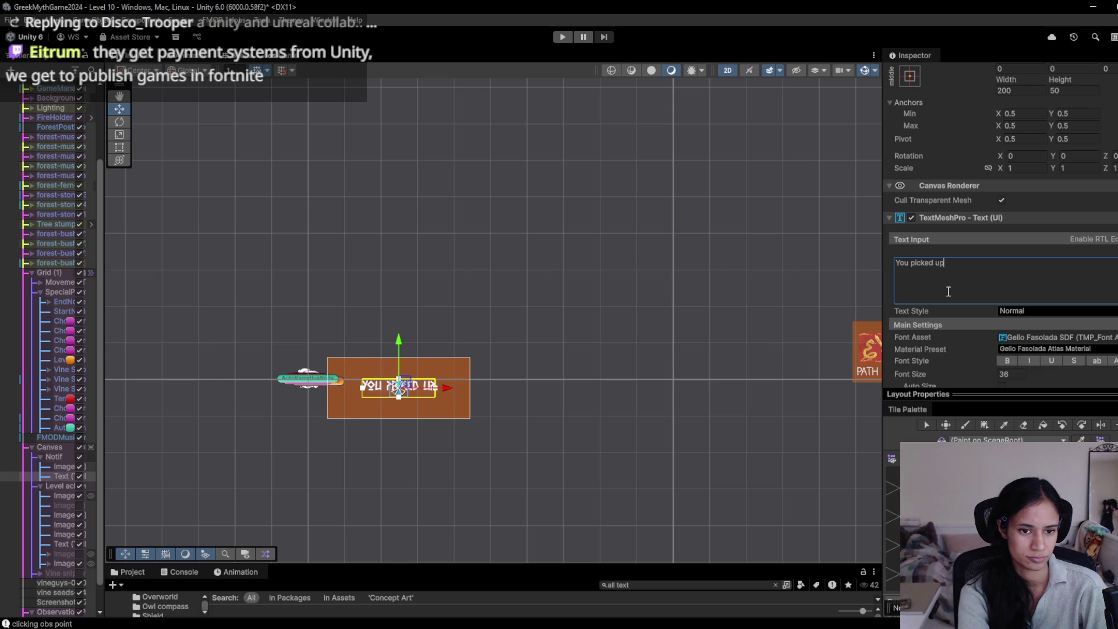
{"action": "scroll", "coordinate": [387, 387], "scroll_direction": "up", "scroll_amount": 3}
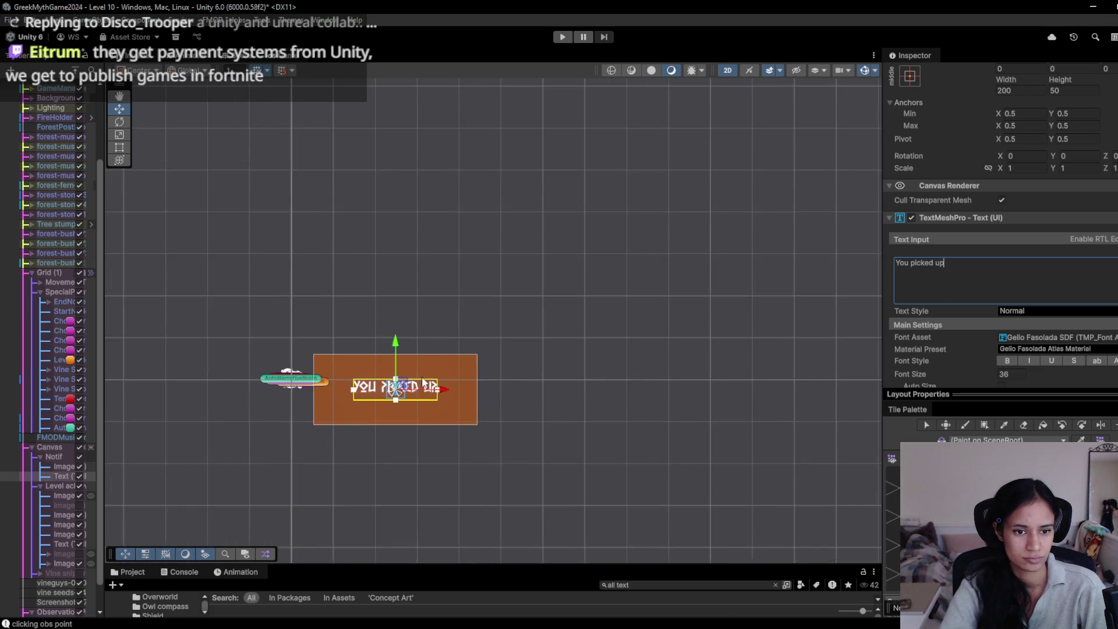
{"action": "left_click_drag", "start_coordinate": [386, 388], "coordinate": [360, 370]}
{"action": "double_click", "coordinate": [905, 263]}
{"action": "key", "text": "shift+Right"}
{"action": "key", "text": "shift+Right"}
{"action": "type", "text": "P"}
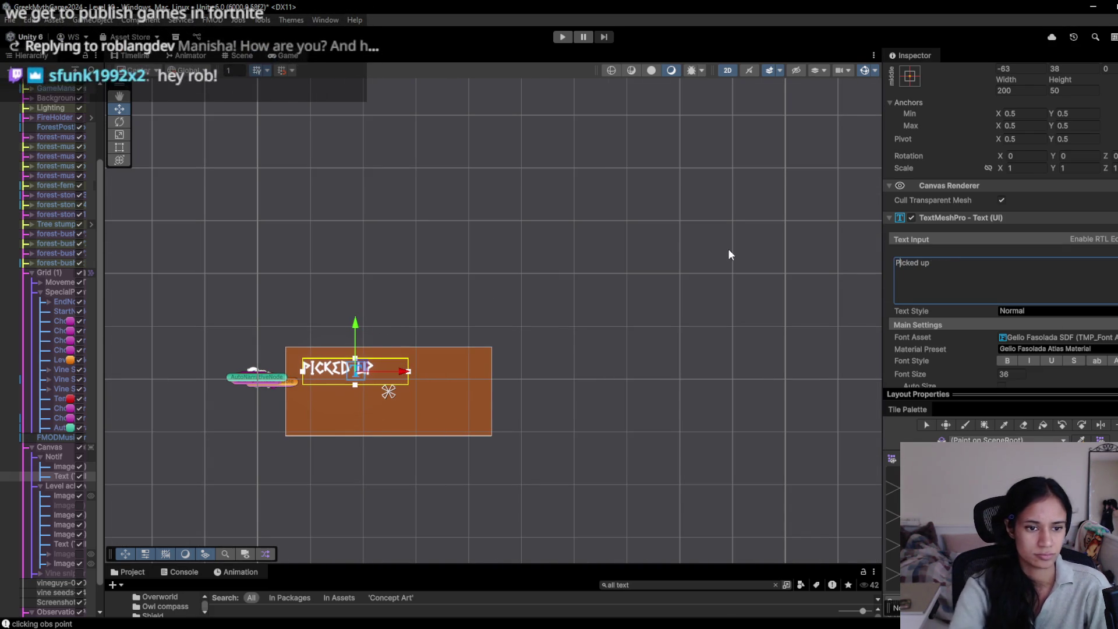
{"action": "left_click_drag", "start_coordinate": [398, 373], "coordinate": [485, 371]}
Step: Duplicate the label, tint it pale yellow, and change it to 'Poisonous seeds' on one line
{"action": "key", "text": "ctrl+d"}
{"action": "left_click", "coordinate": [1108, 371]}
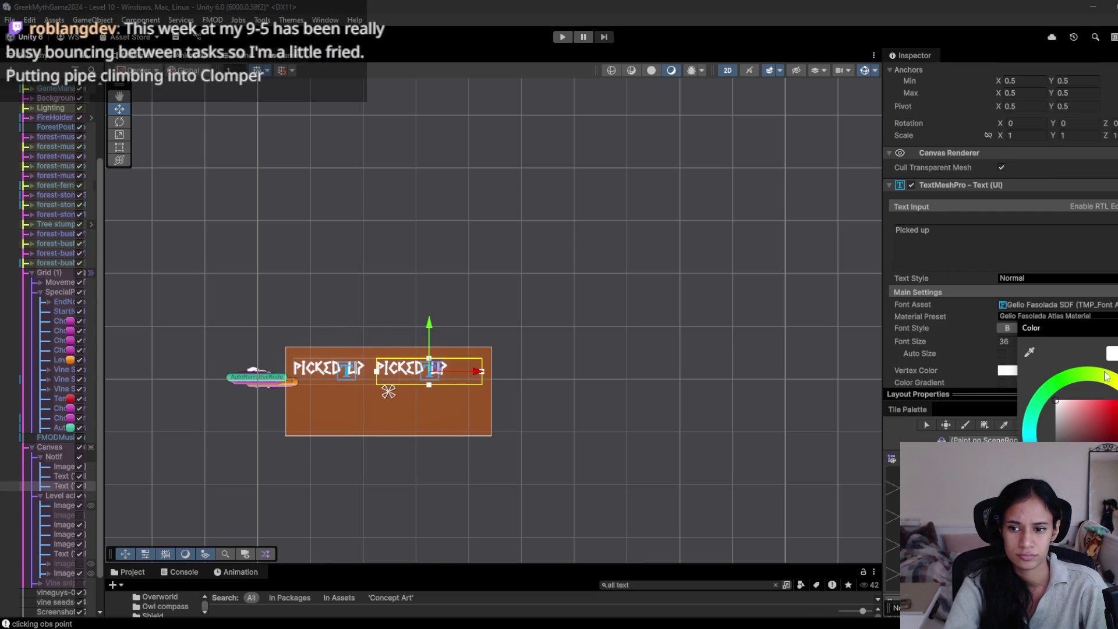
{"action": "left_click", "coordinate": [1102, 393]}
{"action": "left_click", "coordinate": [1086, 407]}
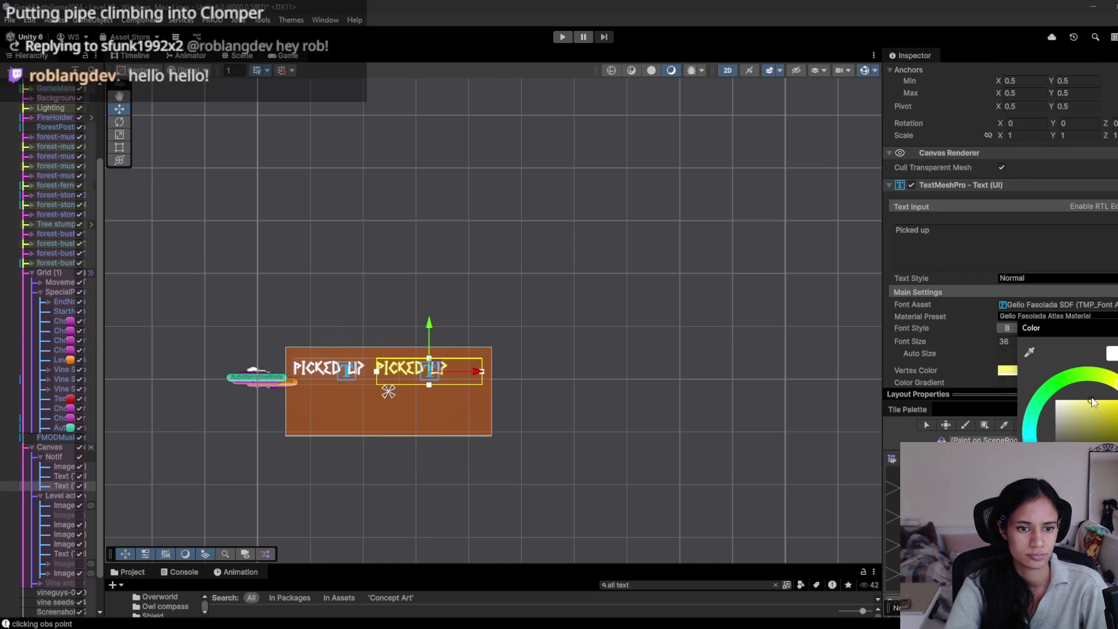
{"action": "left_click", "coordinate": [981, 246]}
{"action": "left_click", "coordinate": [980, 247]}
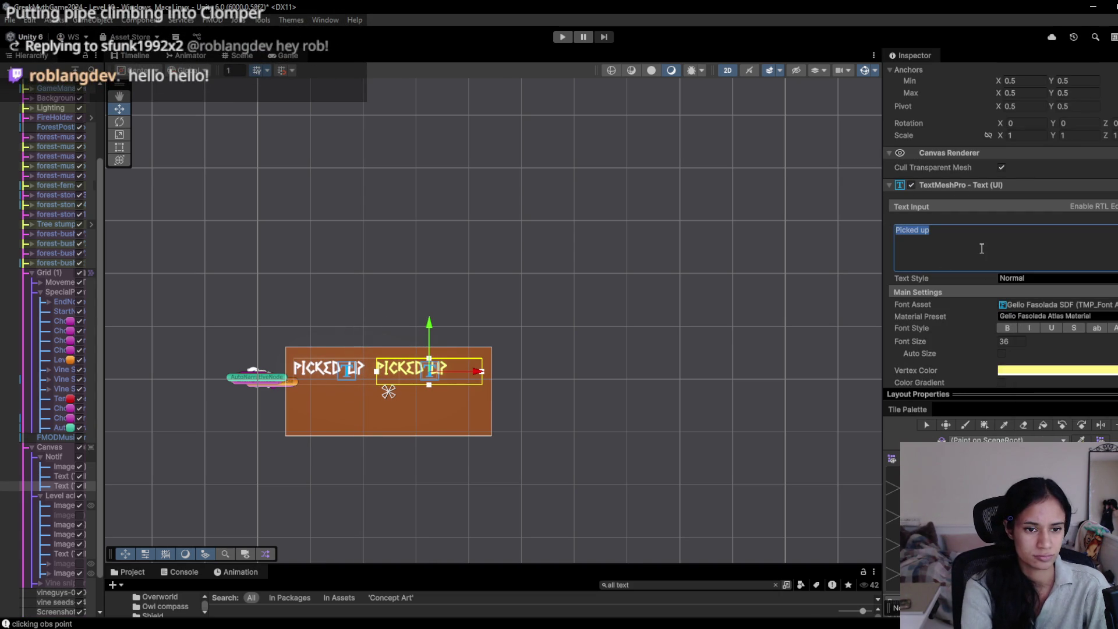
{"action": "type", "text": "Poison"}
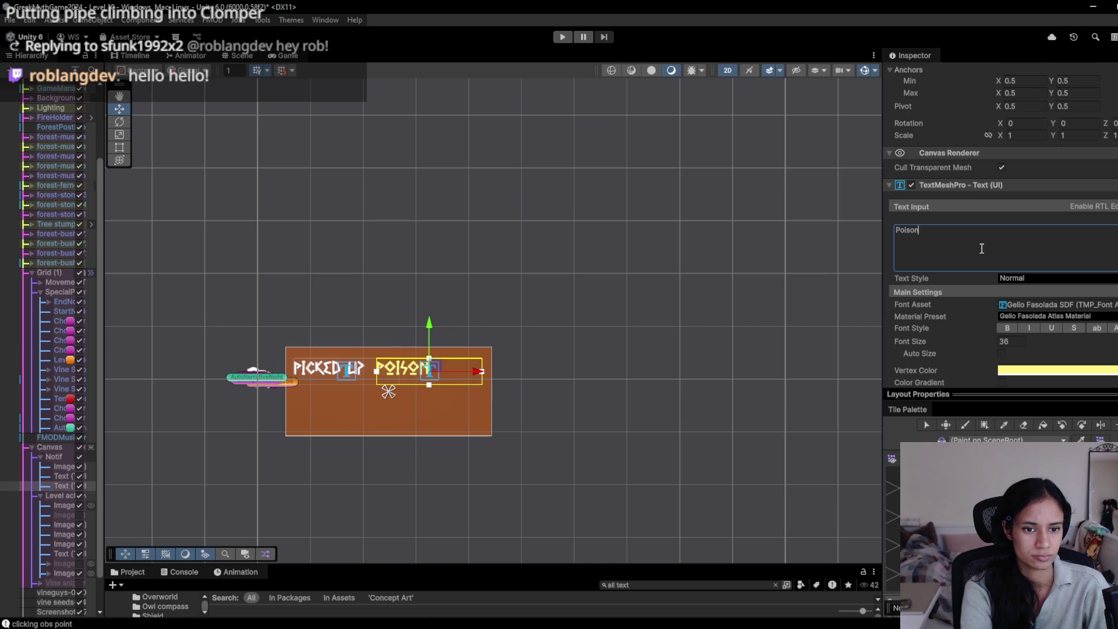
{"action": "type", "text": "ous seeds"}
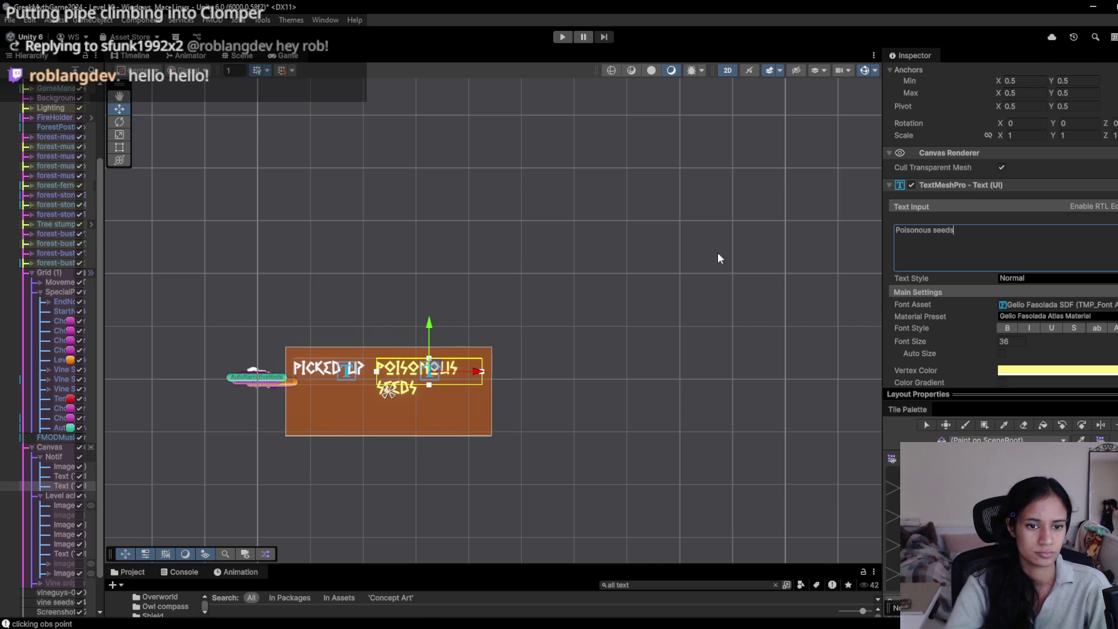
{"action": "left_click_drag", "start_coordinate": [481, 371], "coordinate": [508, 371]}
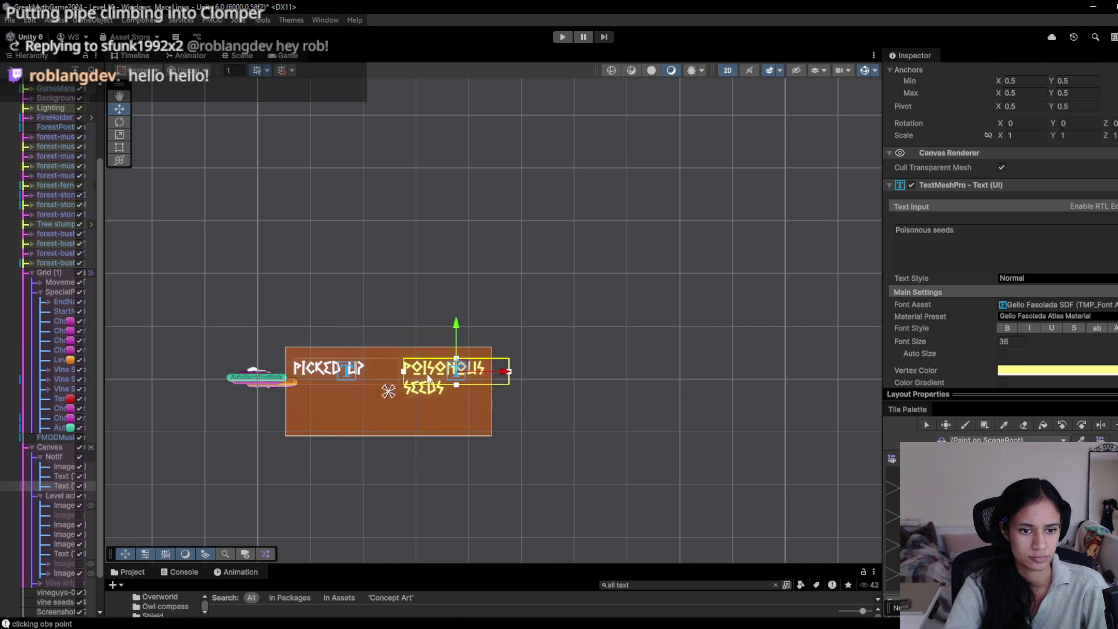
{"action": "left_click_drag", "start_coordinate": [405, 373], "coordinate": [372, 372]}
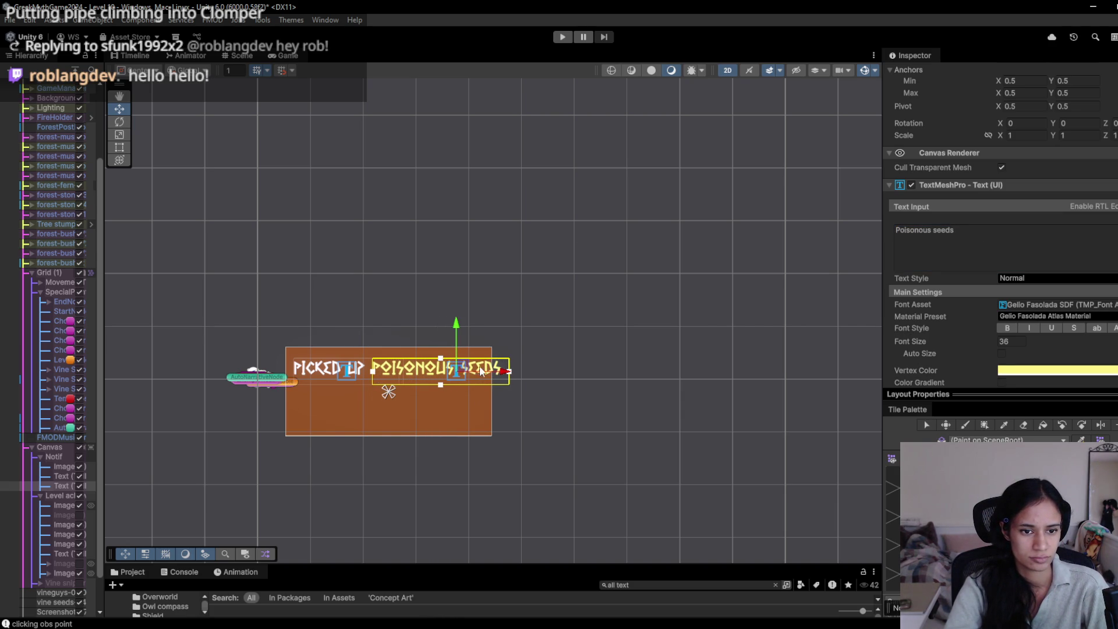
{"action": "left_click", "coordinate": [56, 467]}
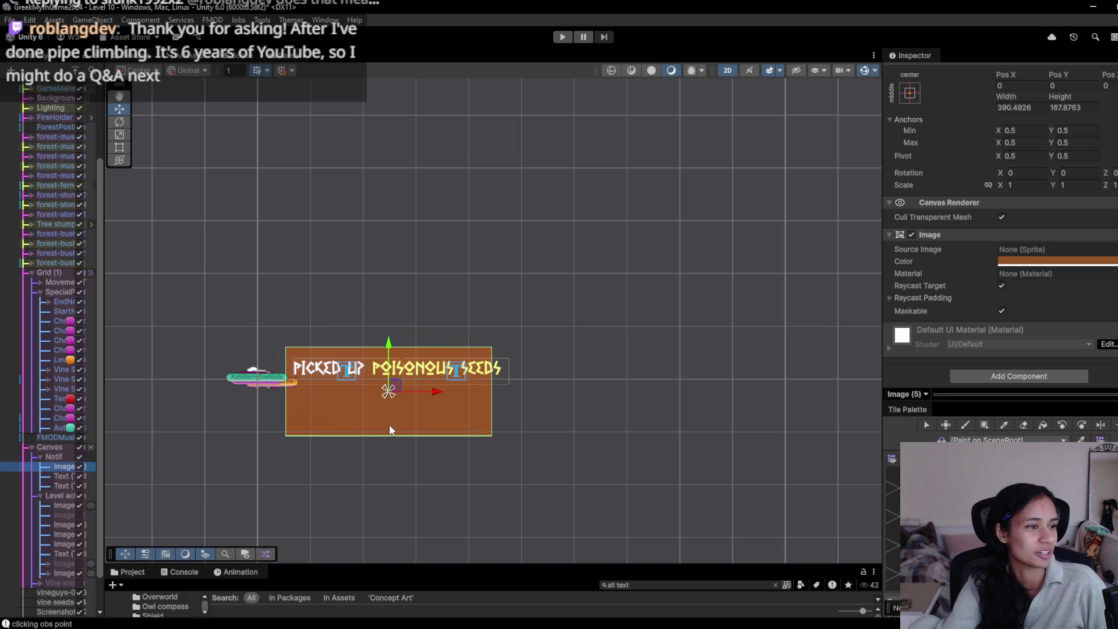
Step: Widen the orange panel to 423.25 so the text fits, and preview it in the Game view
{"action": "scroll", "coordinate": [389, 424], "scroll_direction": "up", "scroll_amount": 1}
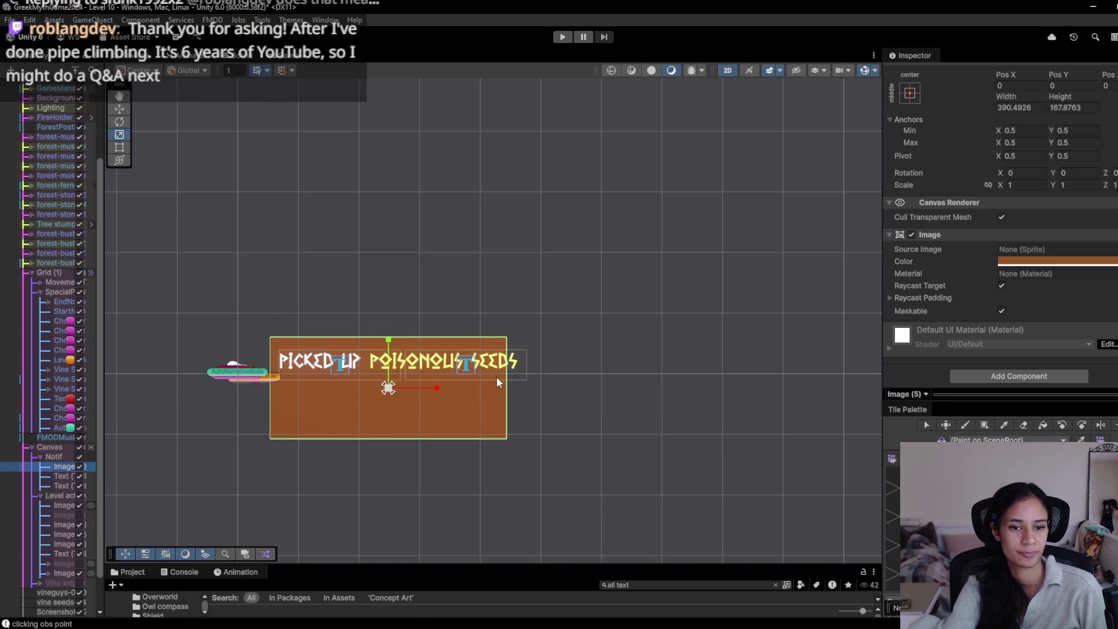
{"action": "key", "text": "t"}
{"action": "left_click_drag", "start_coordinate": [506, 388], "coordinate": [525, 387]}
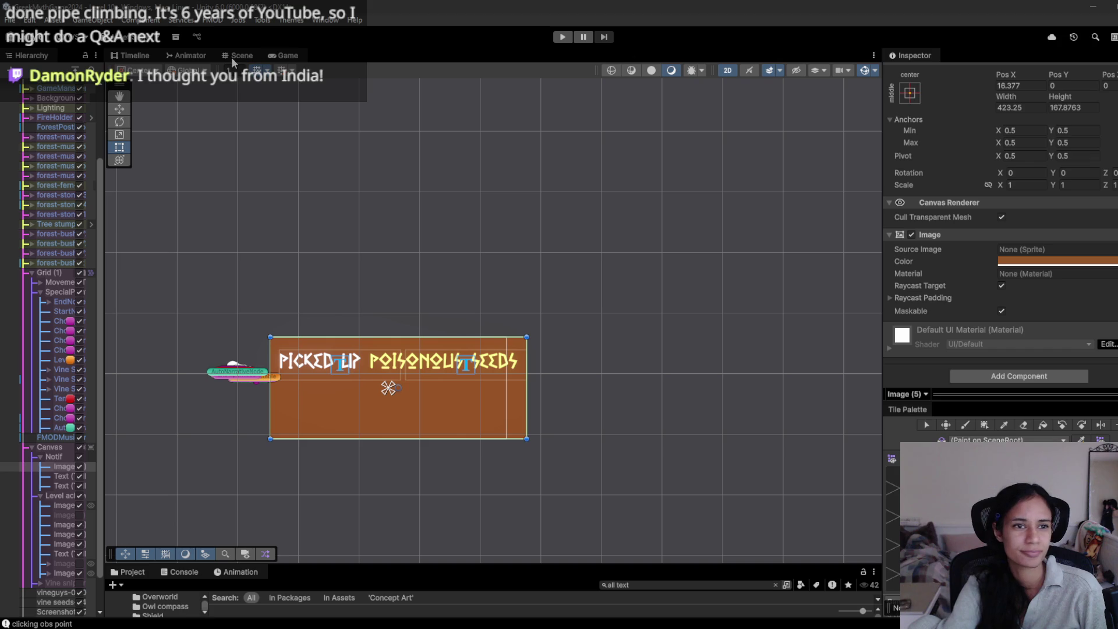
{"action": "left_click", "coordinate": [272, 56]}
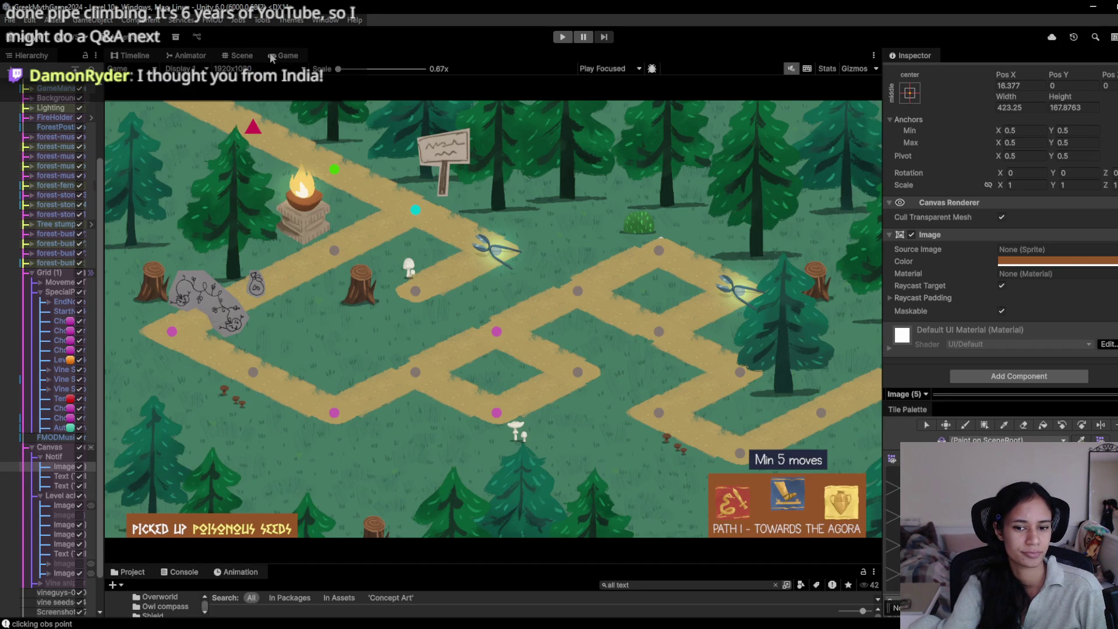
{"action": "left_click", "coordinate": [246, 56]}
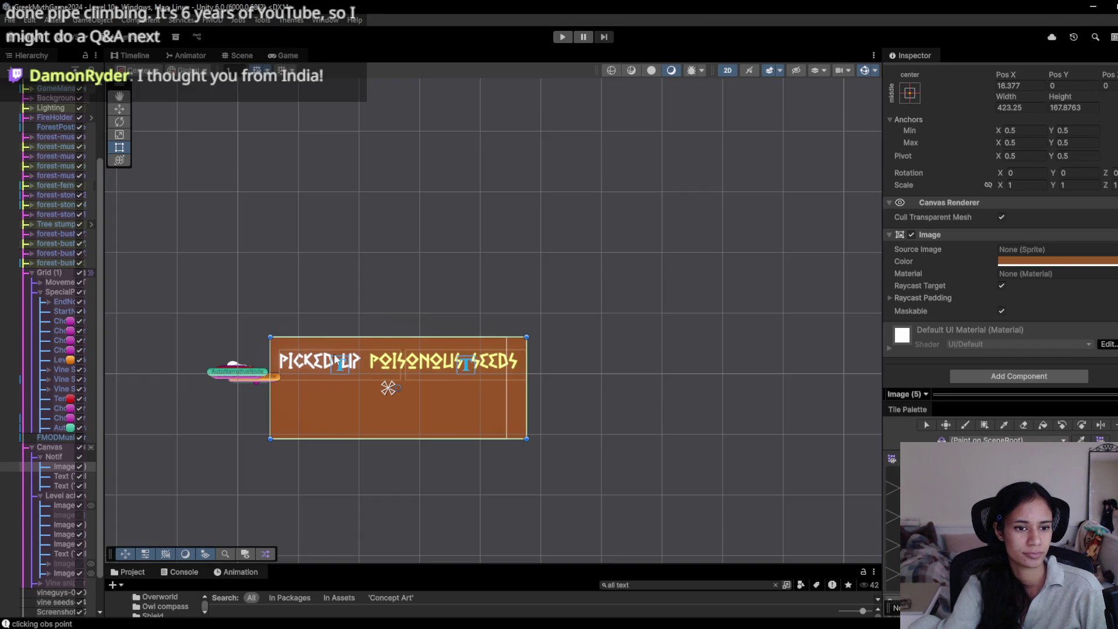
Step: Move Notif up to Pos Y -552 and enable the Vine Snip Mayhem panel
{"action": "left_click", "coordinate": [54, 457]}
{"action": "key", "text": "w"}
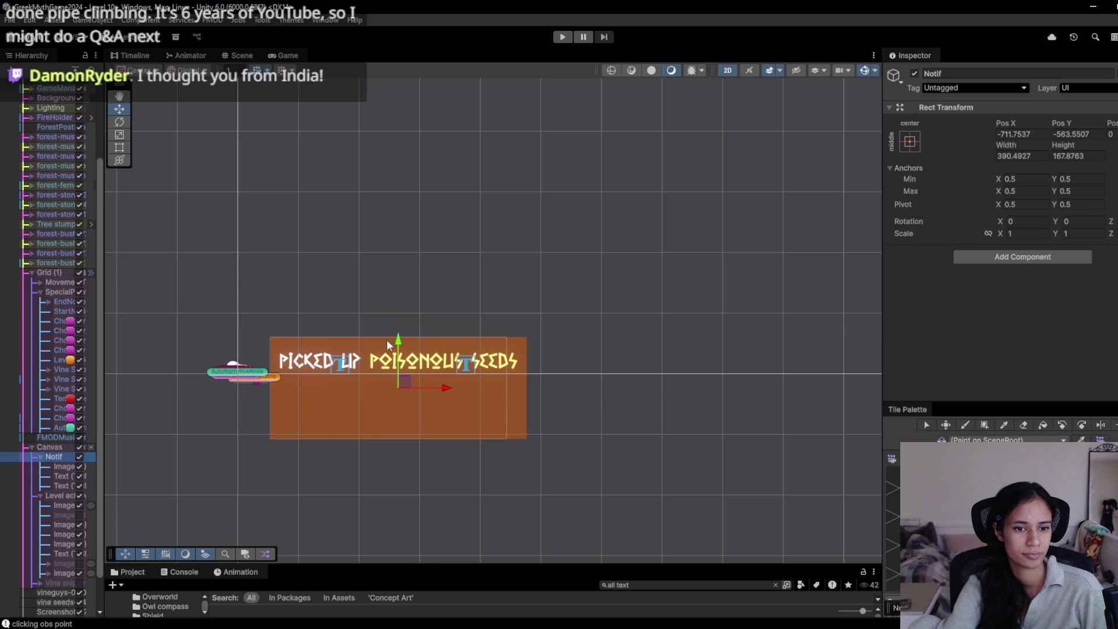
{"action": "left_click_drag", "start_coordinate": [399, 340], "coordinate": [392, 334]}
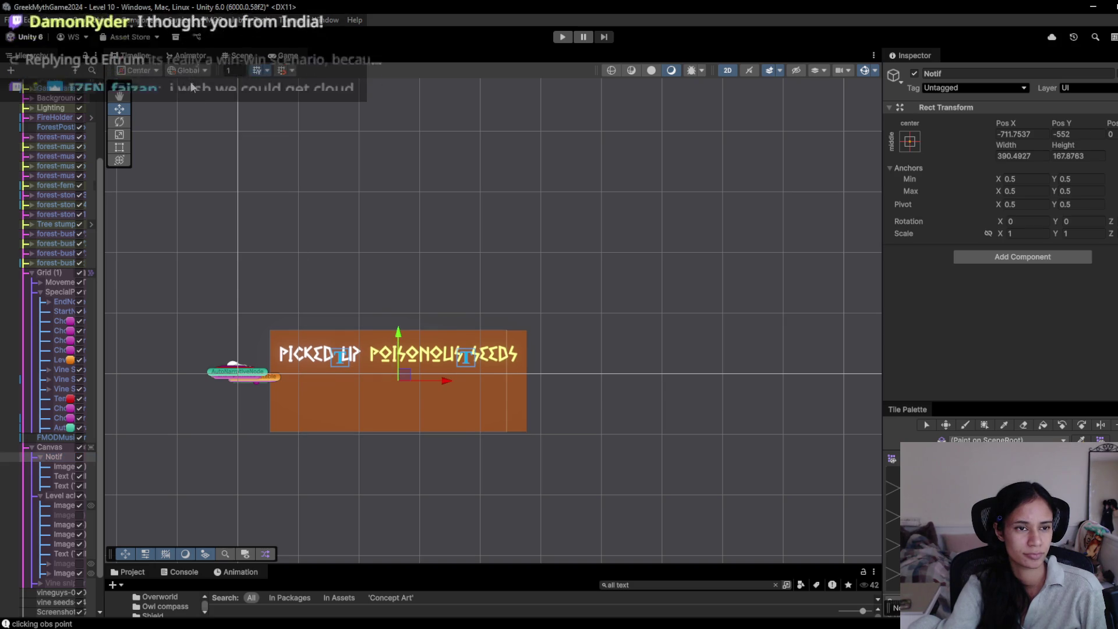
{"action": "left_click", "coordinate": [296, 59]}
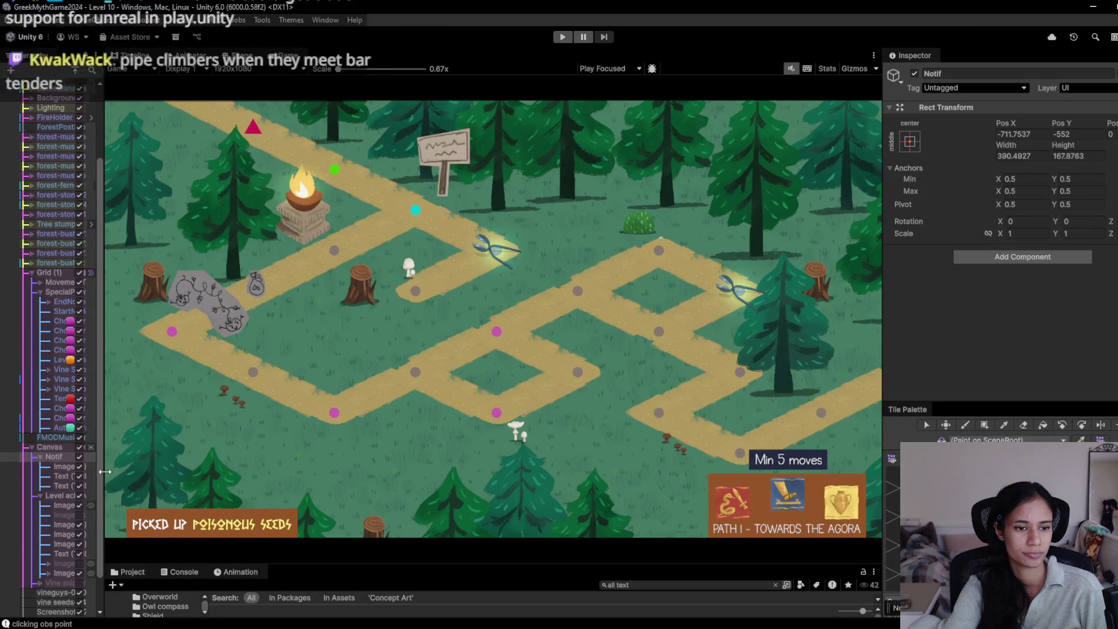
{"action": "scroll", "coordinate": [78, 508], "scroll_direction": "down", "scroll_amount": 3}
{"action": "left_click", "coordinate": [78, 543]}
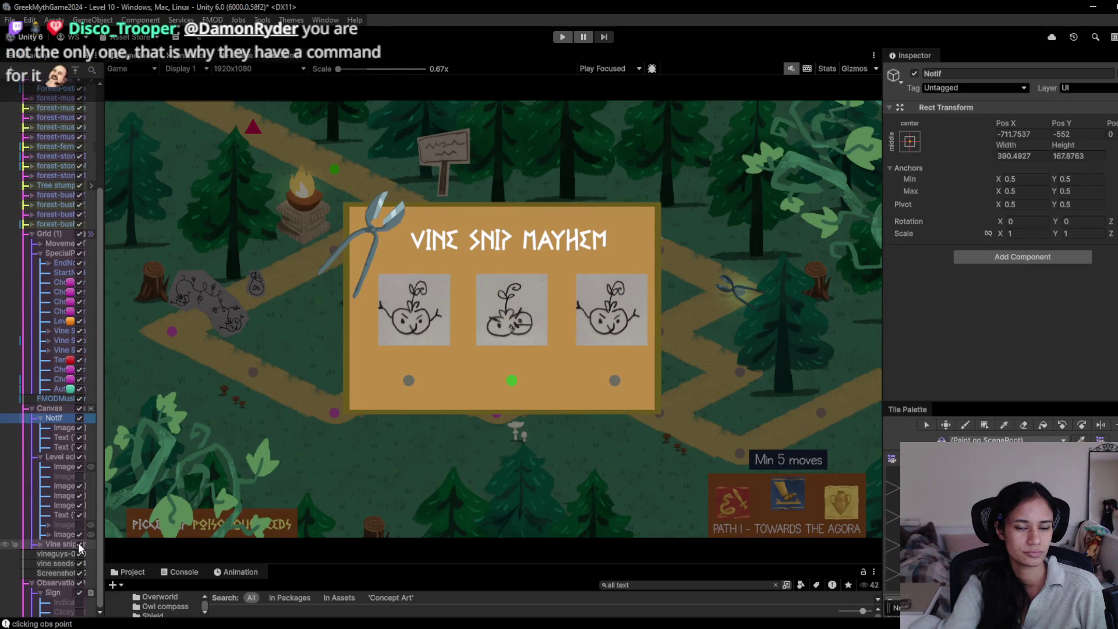
Step: Toggle the Vine Snip Mayhem object's active checkbox several times, leaving it unchecked
{"action": "left_click", "coordinate": [78, 543]}
{"action": "left_click", "coordinate": [78, 542]}
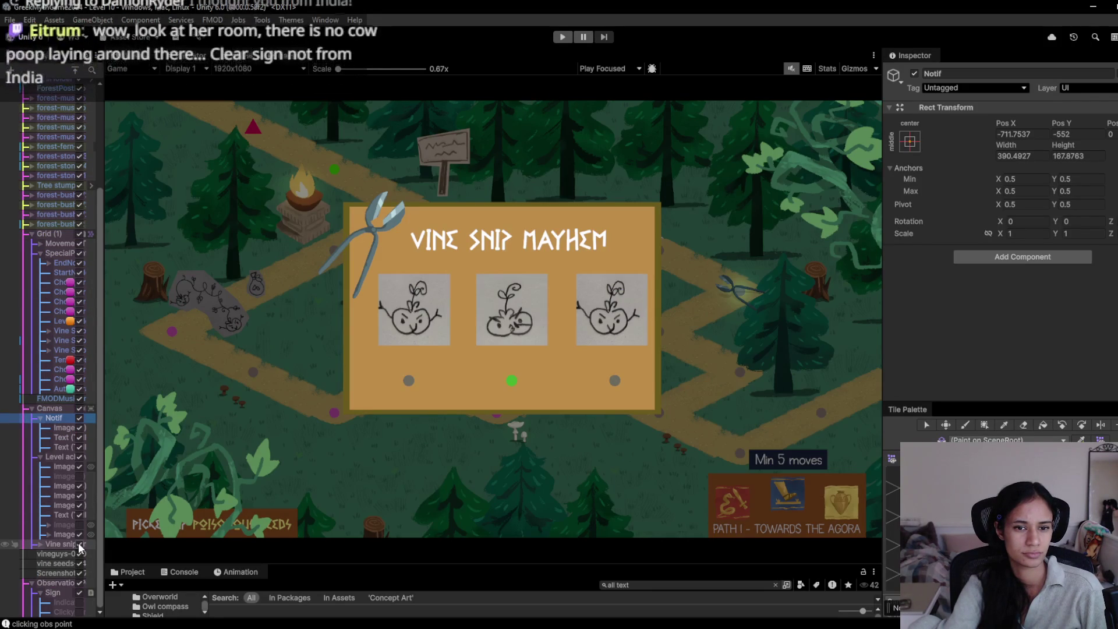
{"action": "left_click", "coordinate": [78, 542]}
{"action": "left_click", "coordinate": [78, 543]}
{"action": "left_click", "coordinate": [78, 542]}
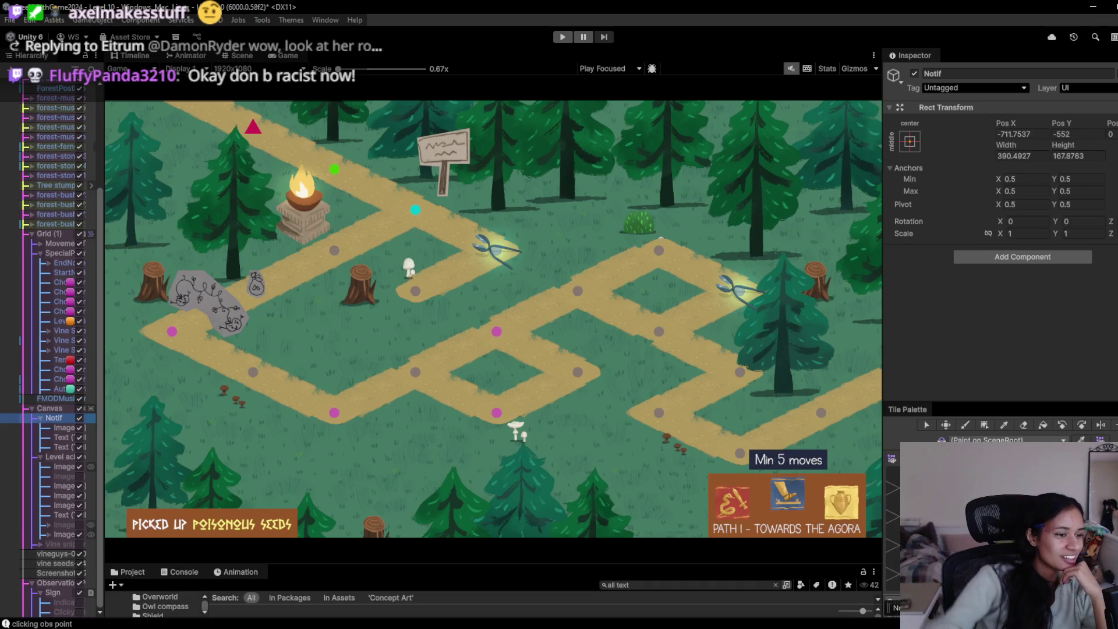
Step: Play-test by walking the character to two path nodes near the brazier, then stop and restart play mode
{"action": "left_click", "coordinate": [567, 40]}
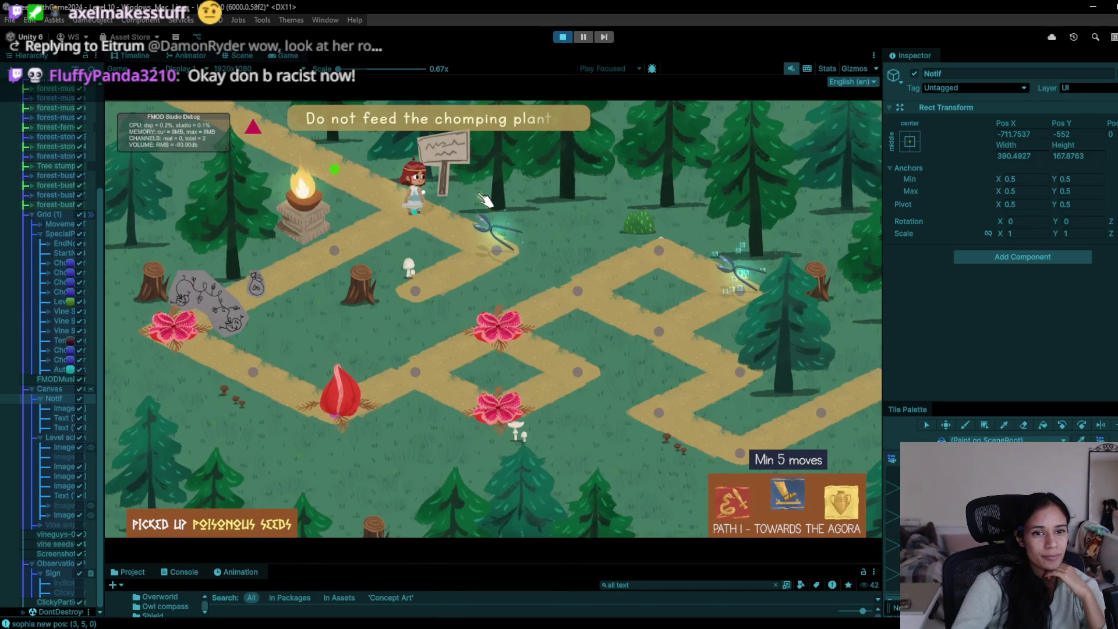
{"action": "left_click", "coordinate": [495, 236]}
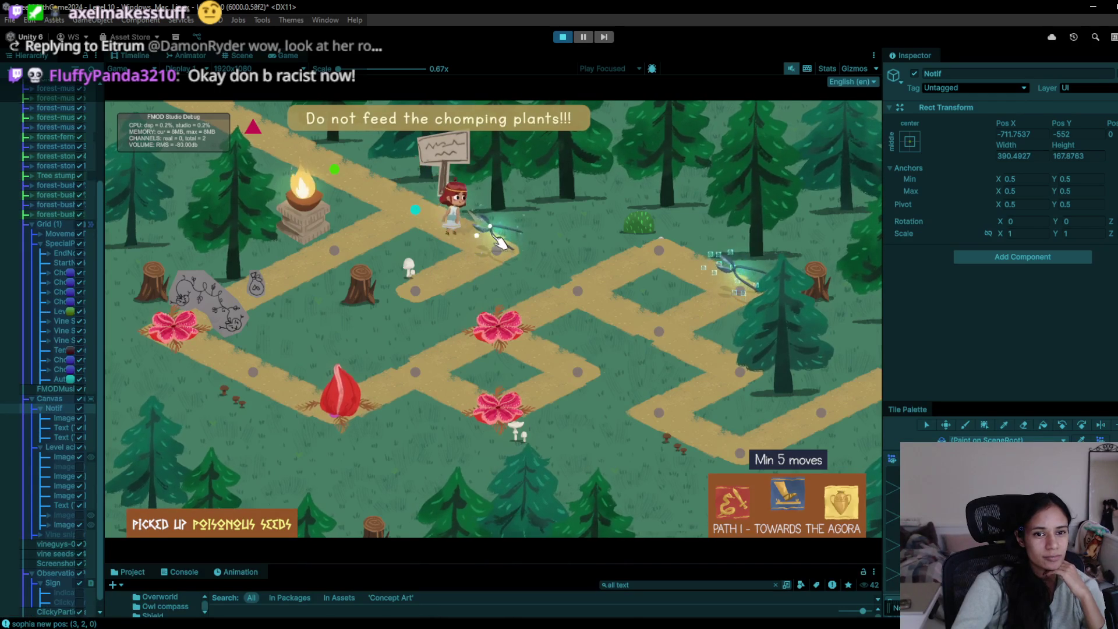
{"action": "left_click", "coordinate": [334, 248]}
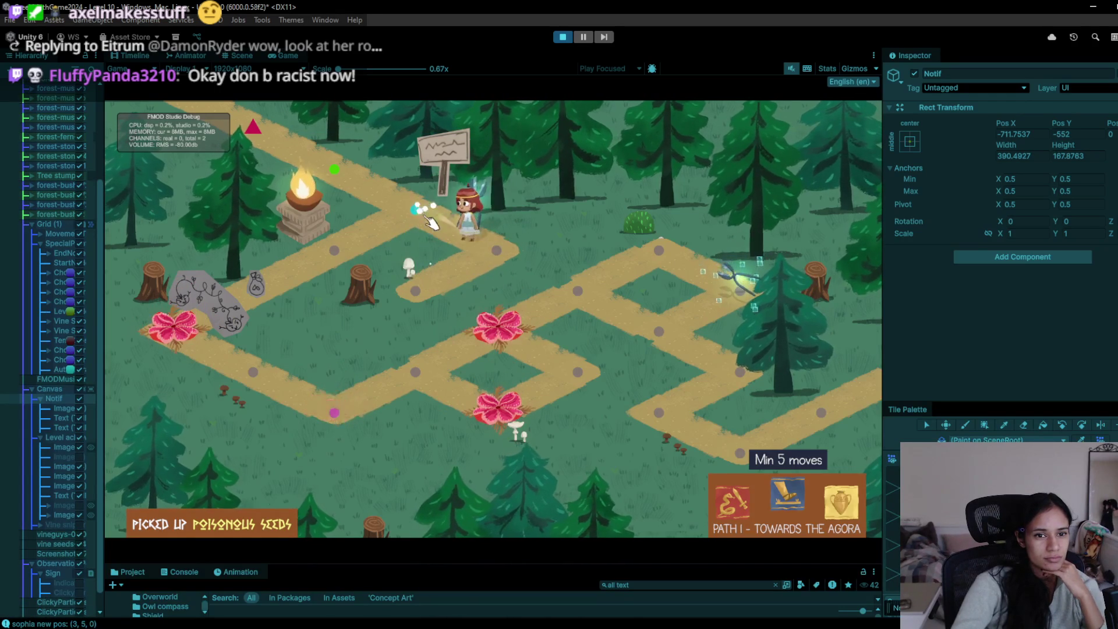
{"action": "left_click", "coordinate": [560, 39]}
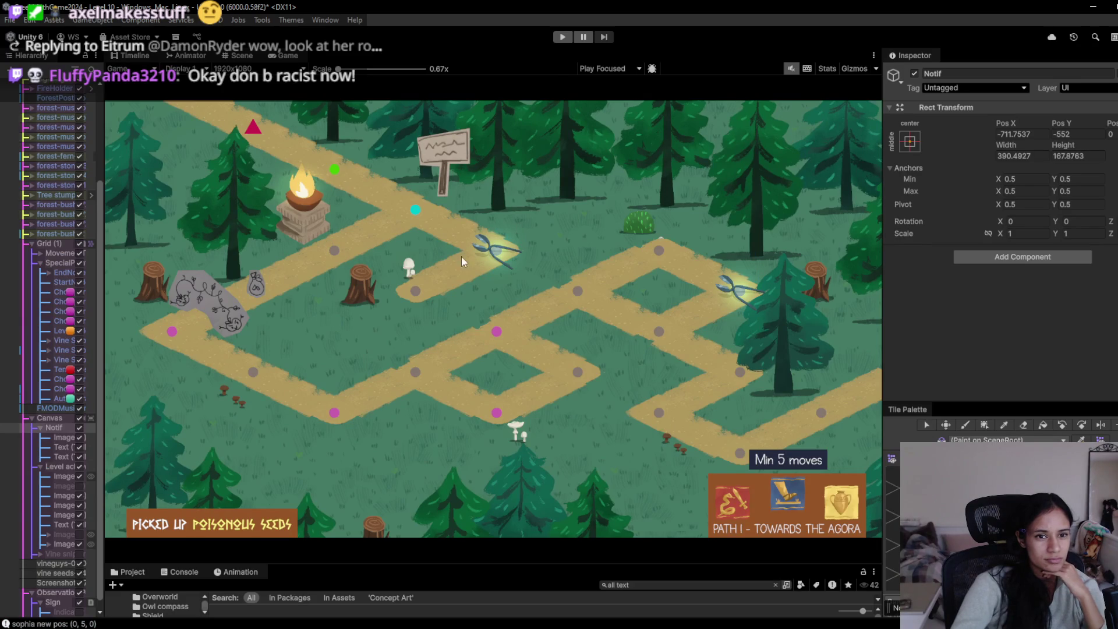
{"action": "left_click", "coordinate": [242, 55]}
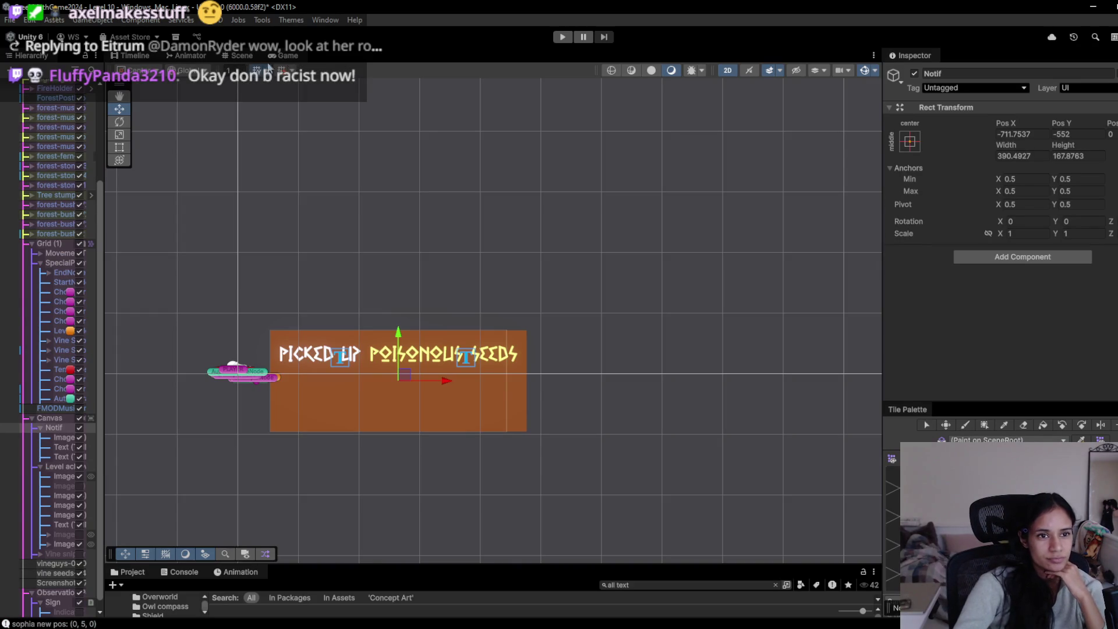
{"action": "left_click", "coordinate": [285, 55]}
{"action": "left_click", "coordinate": [566, 37]}
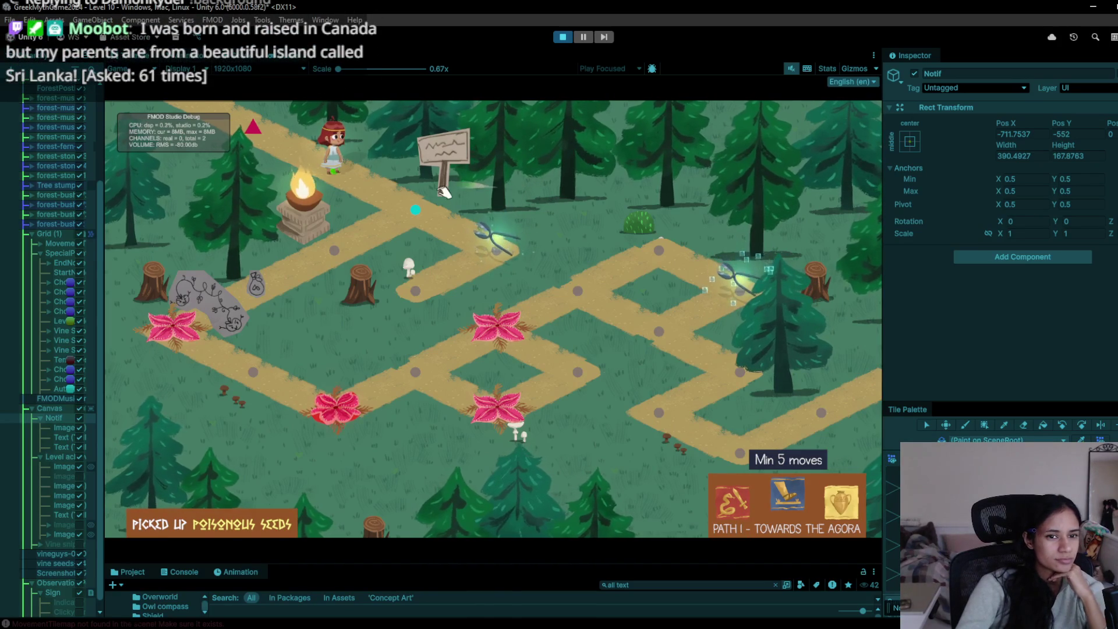
Step: Walk the character down-right along the path, tile by tile, to the vine-covered stone
{"action": "left_click", "coordinate": [438, 205]}
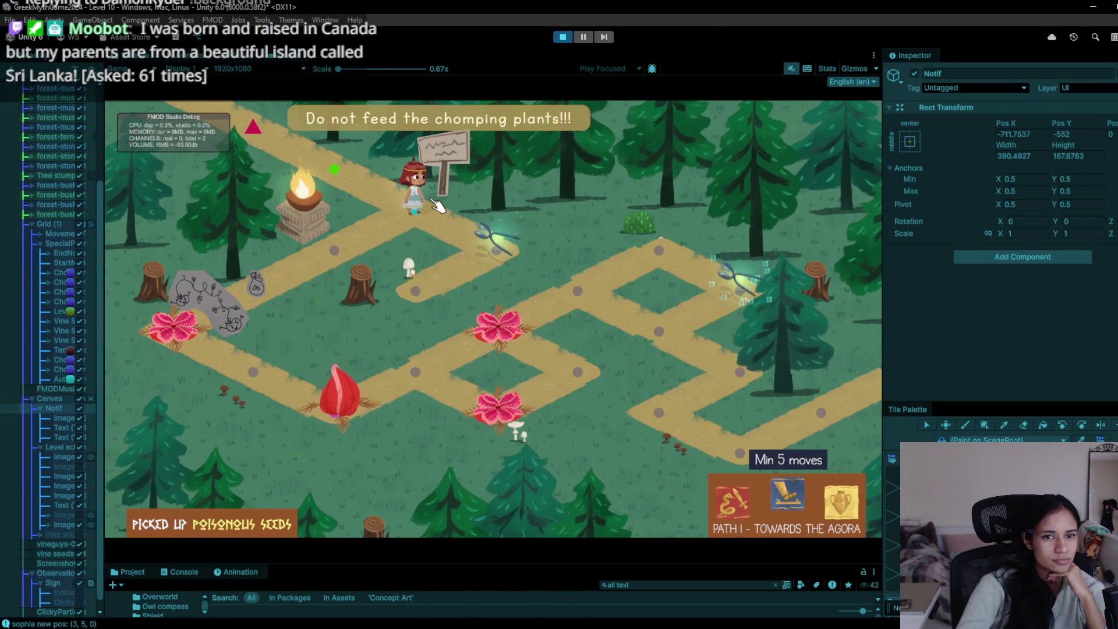
{"action": "left_click", "coordinate": [432, 220]}
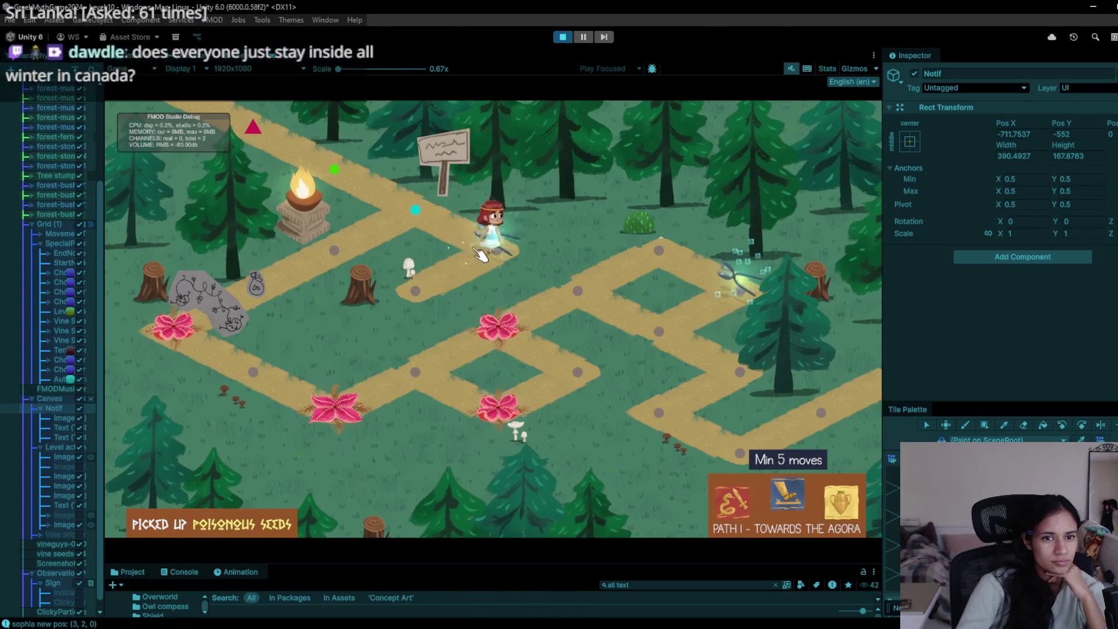
{"action": "left_click", "coordinate": [352, 230]}
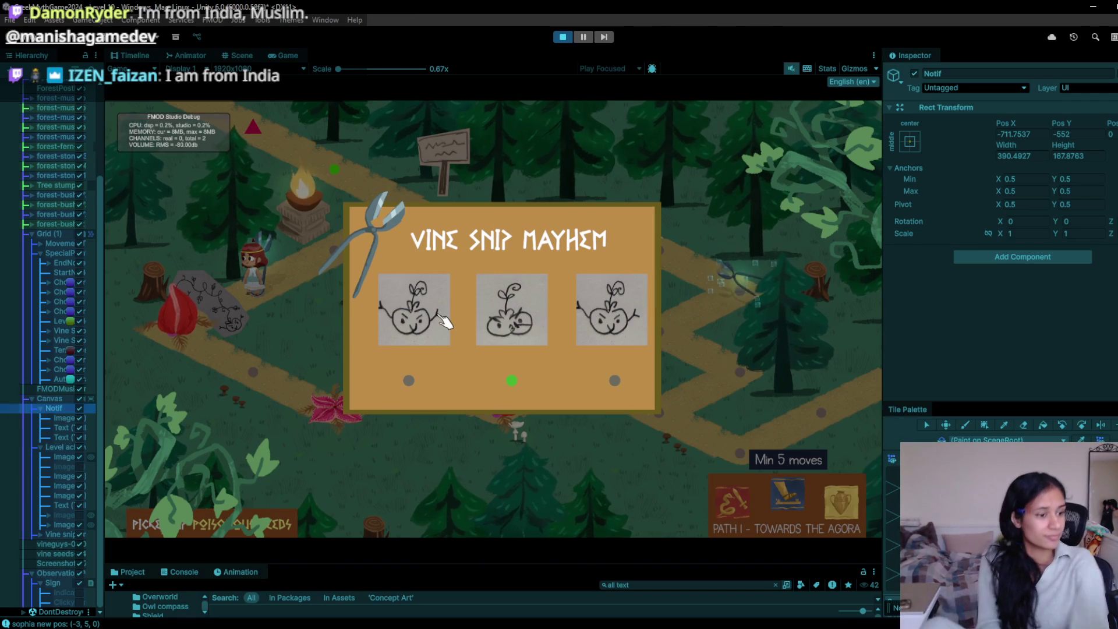
{"action": "left_click", "coordinate": [539, 471]}
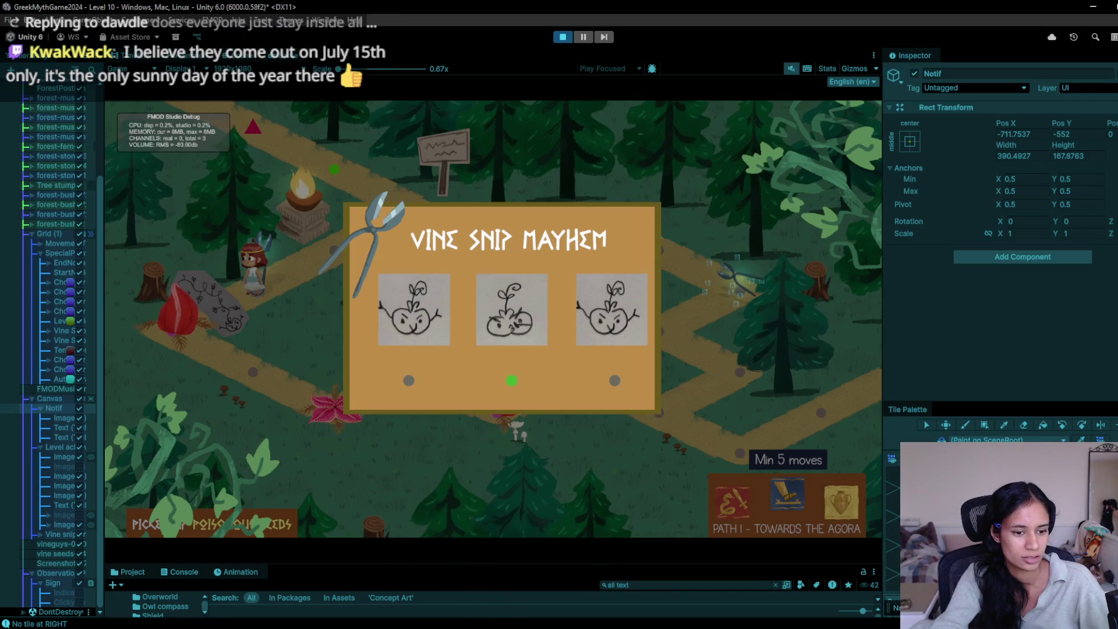
{"action": "key", "text": "super"}
Step: Launch Paint, sketch a box outline with a small blob inside, and return to Unity
{"action": "type", "text": "paint"}
{"action": "key", "text": "Return"}
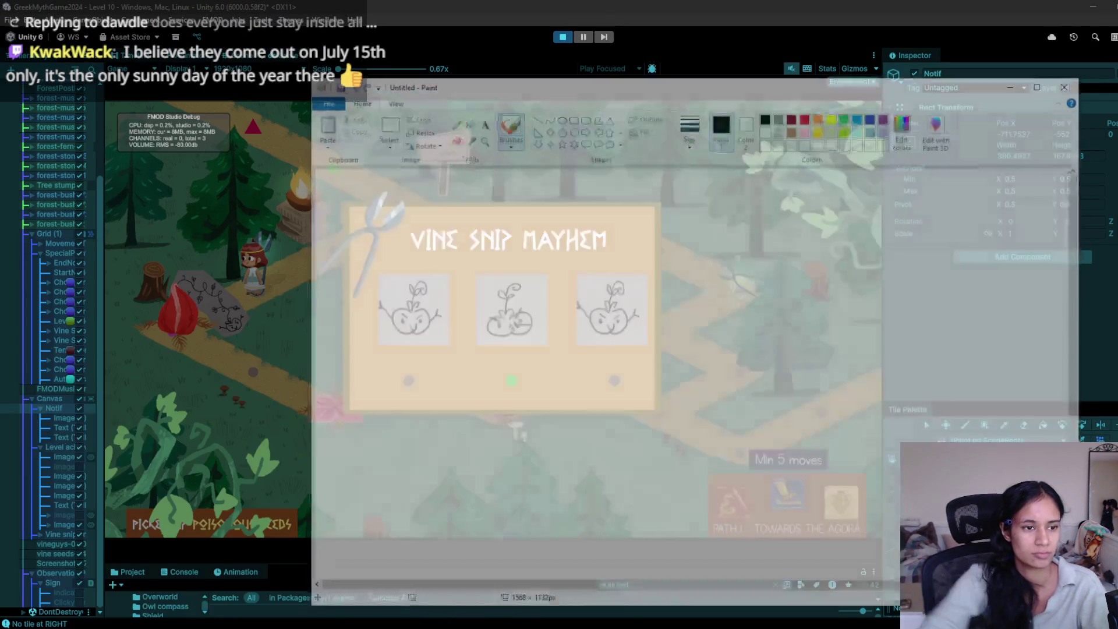
{"action": "left_click_drag", "start_coordinate": [499, 213], "coordinate": [498, 518]}
{"action": "mouse_move", "coordinate": [503, 219]}
{"action": "left_mouse_down"}
{"action": "mouse_move", "coordinate": [1011, 248]}
{"action": "mouse_move", "coordinate": [1016, 438]}
{"action": "mouse_move", "coordinate": [673, 554]}
{"action": "mouse_move", "coordinate": [497, 516]}
{"action": "left_mouse_up"}
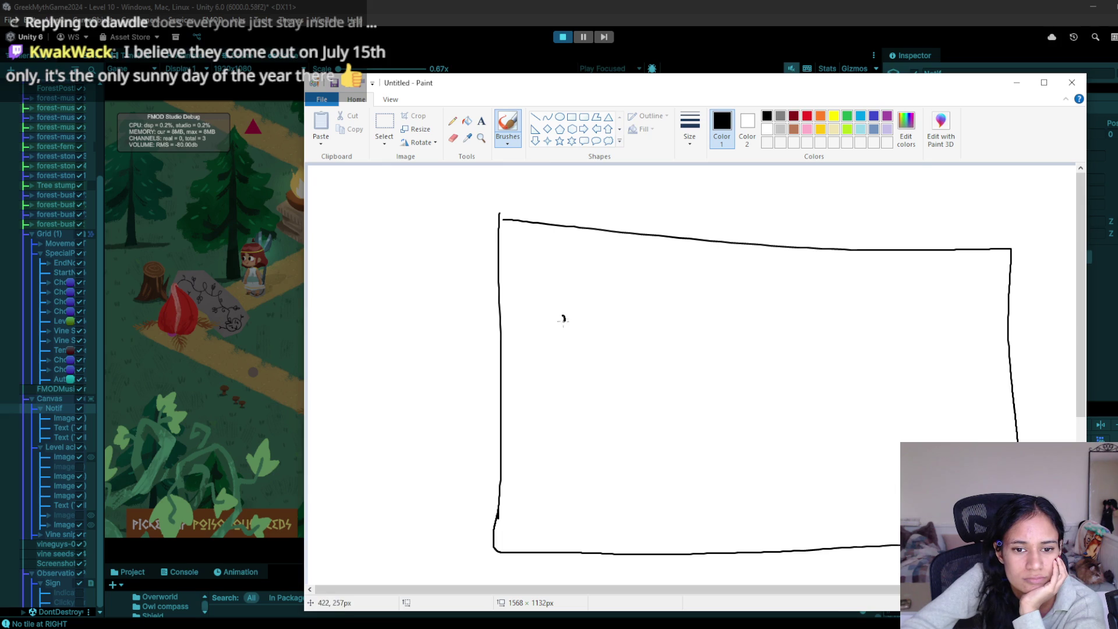
{"action": "left_click_drag", "start_coordinate": [563, 319], "coordinate": [566, 319]}
{"action": "left_click", "coordinate": [282, 297]}
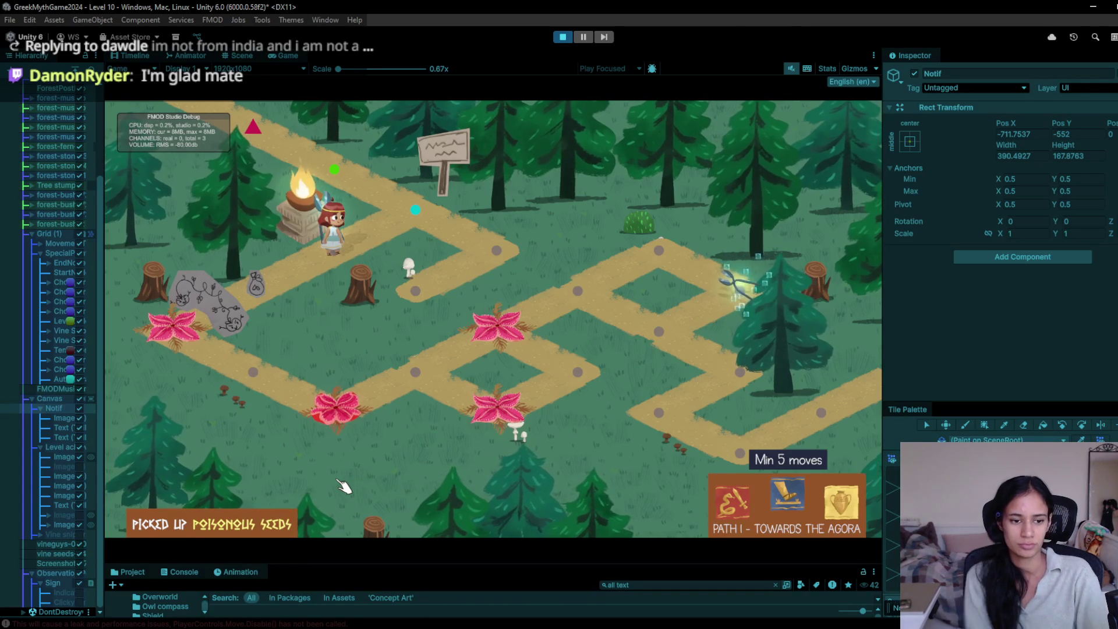
Step: Stop the play test and shrink the banner's background image to about 65 tall
{"action": "left_click", "coordinate": [563, 38]}
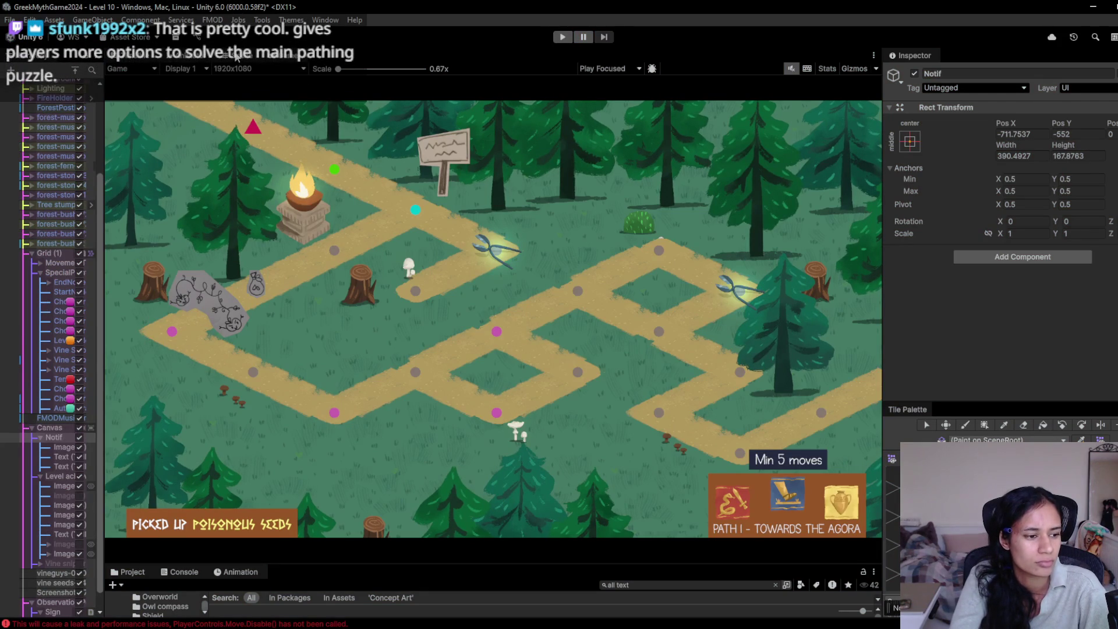
{"action": "left_click", "coordinate": [274, 60]}
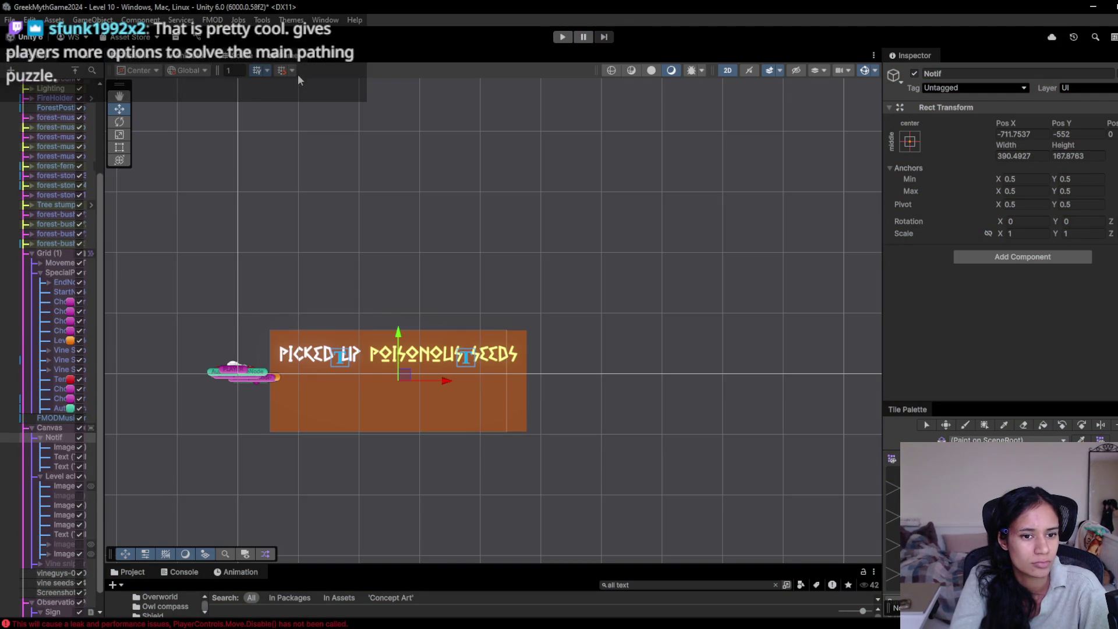
{"action": "left_click", "coordinate": [380, 407]}
{"action": "key", "text": "t"}
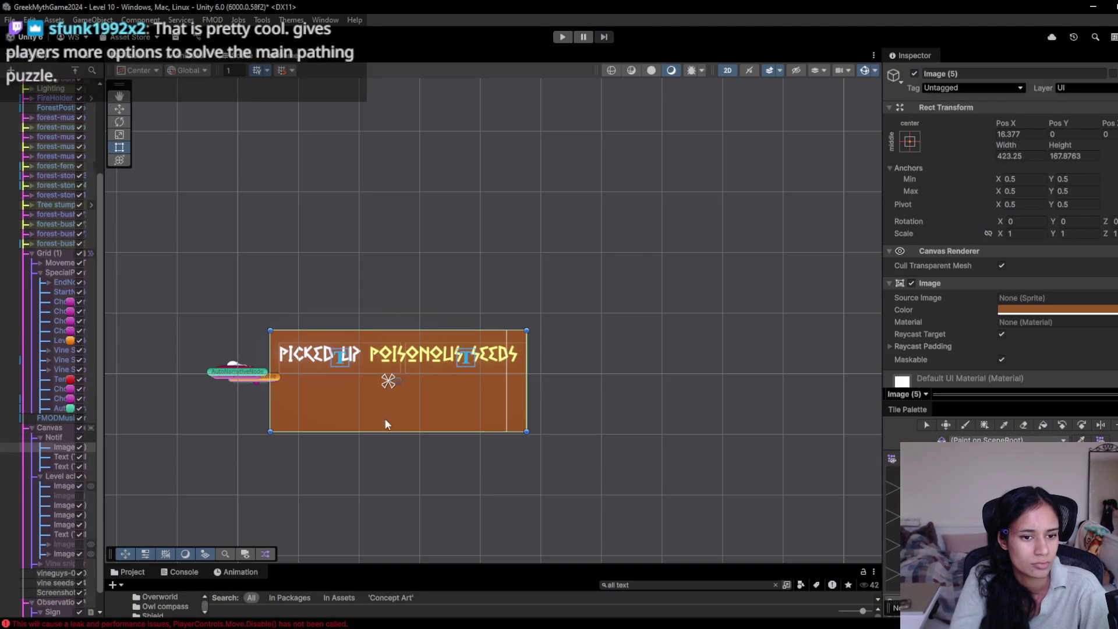
{"action": "left_click_drag", "start_coordinate": [406, 423], "coordinate": [423, 369]}
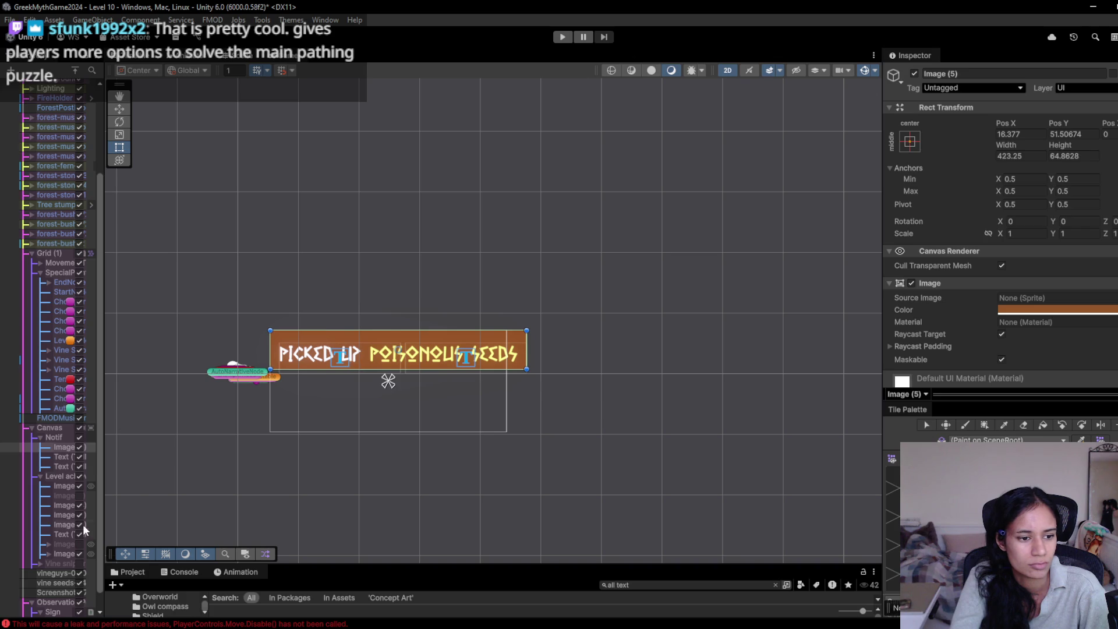
Step: Raise both notification text lines onto the shortened banner
{"action": "left_click", "coordinate": [64, 457]}
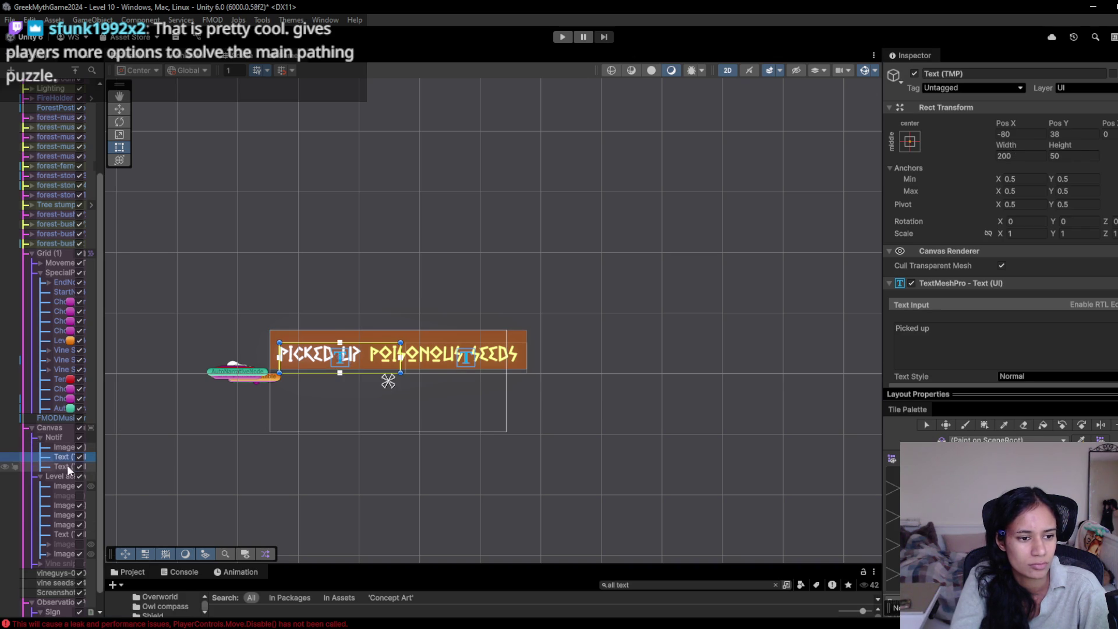
{"action": "left_click", "coordinate": [65, 466], "text": "ctrl"}
{"action": "key", "text": "w"}
{"action": "left_click_drag", "start_coordinate": [403, 315], "coordinate": [405, 306]}
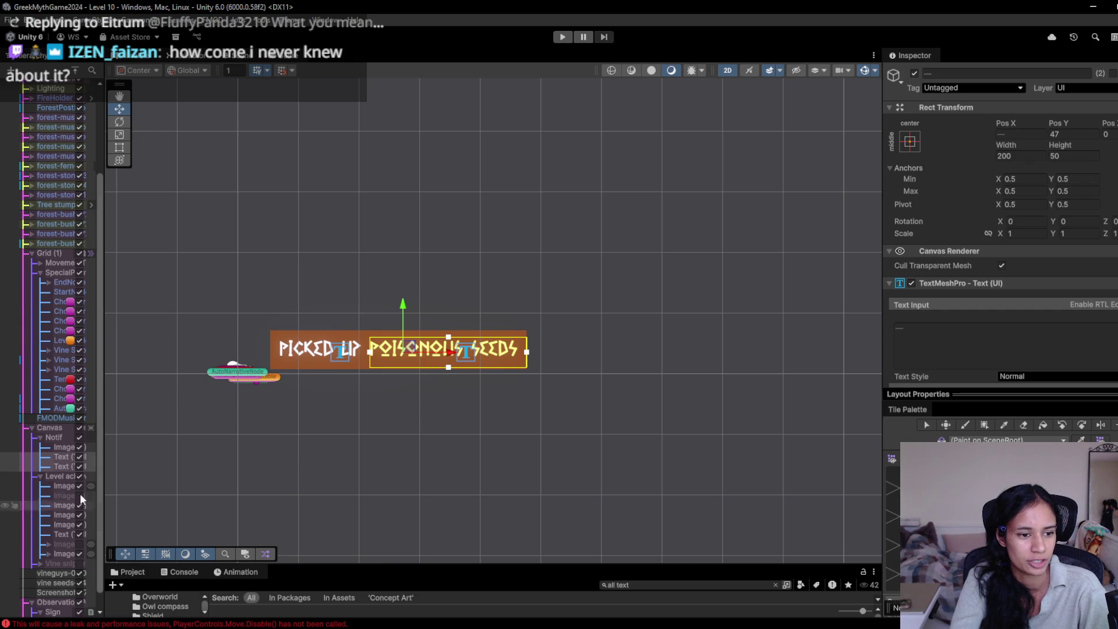
Step: Nudge the Notif panel up to about Y -541.7 and start a new play test
{"action": "left_click", "coordinate": [66, 450]}
{"action": "scroll", "coordinate": [341, 364], "scroll_direction": "up", "scroll_amount": 2}
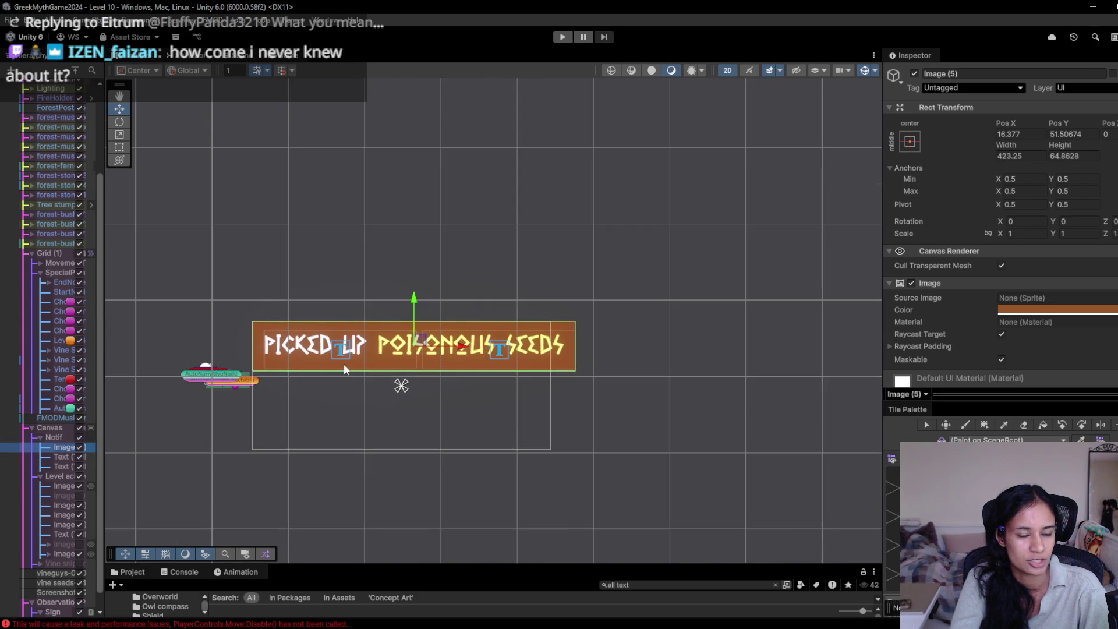
{"action": "left_click", "coordinate": [52, 437]}
{"action": "left_click_drag", "start_coordinate": [414, 342], "coordinate": [417, 334]}
{"action": "left_click", "coordinate": [562, 36]}
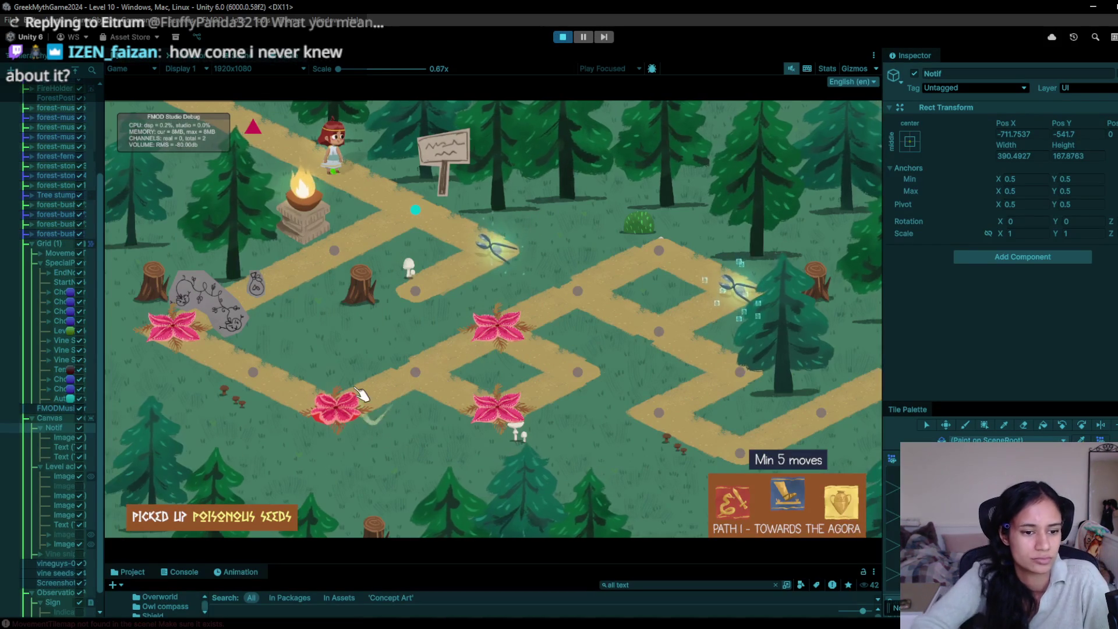
Step: Walk the character between path tiles around the brazier and the vine stone
{"action": "left_click", "coordinate": [436, 207]}
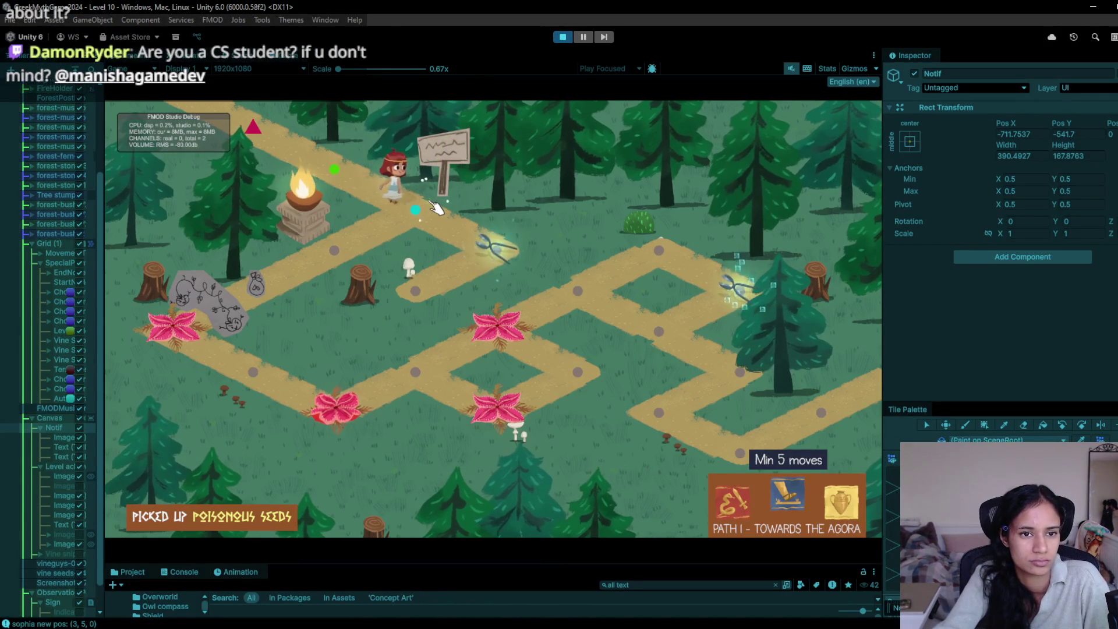
{"action": "left_click", "coordinate": [354, 230]}
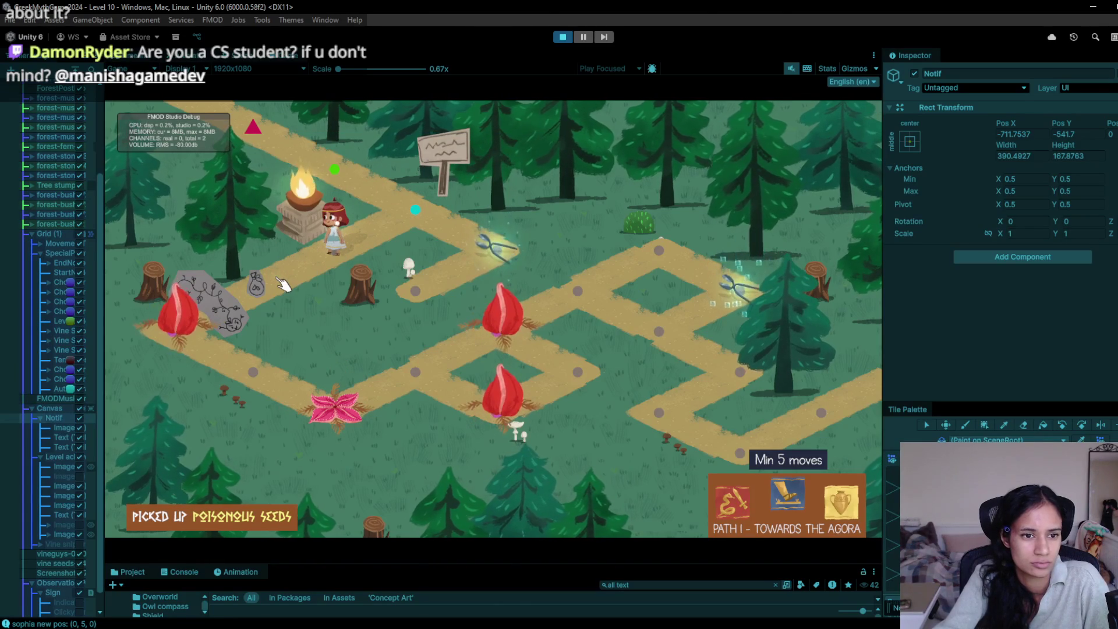
{"action": "left_click", "coordinate": [262, 288]}
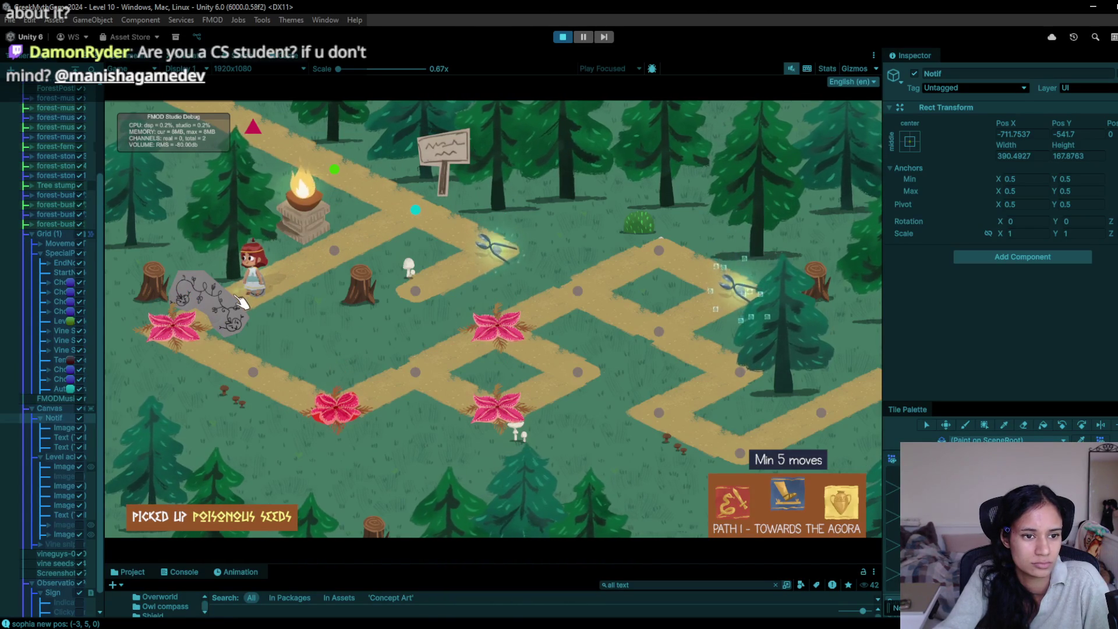
{"action": "left_click", "coordinate": [349, 248]}
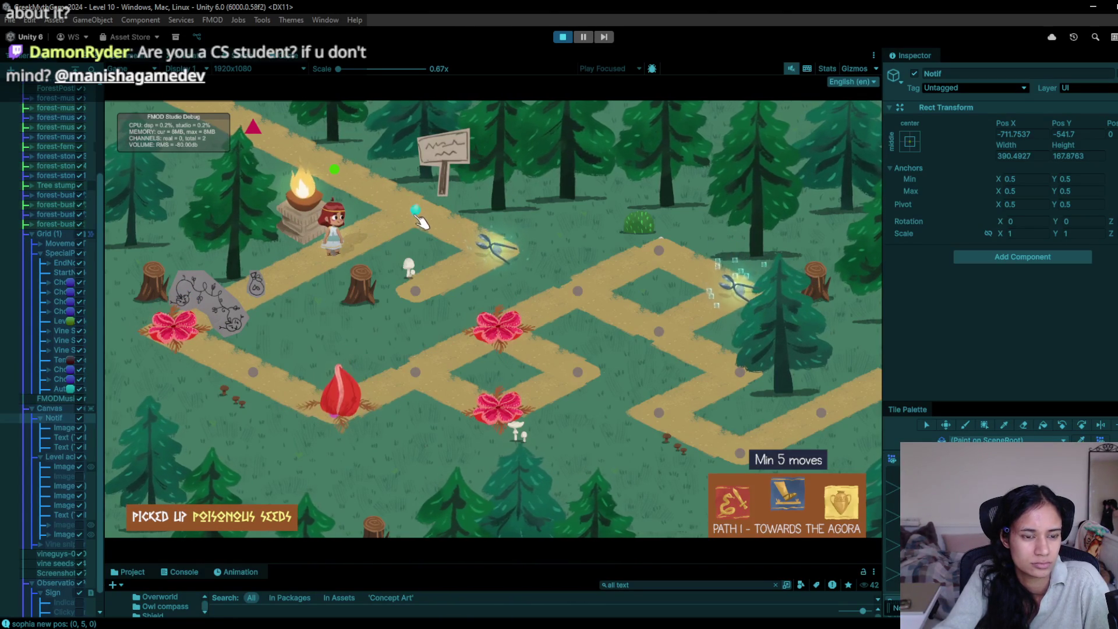
{"action": "left_click", "coordinate": [392, 214]}
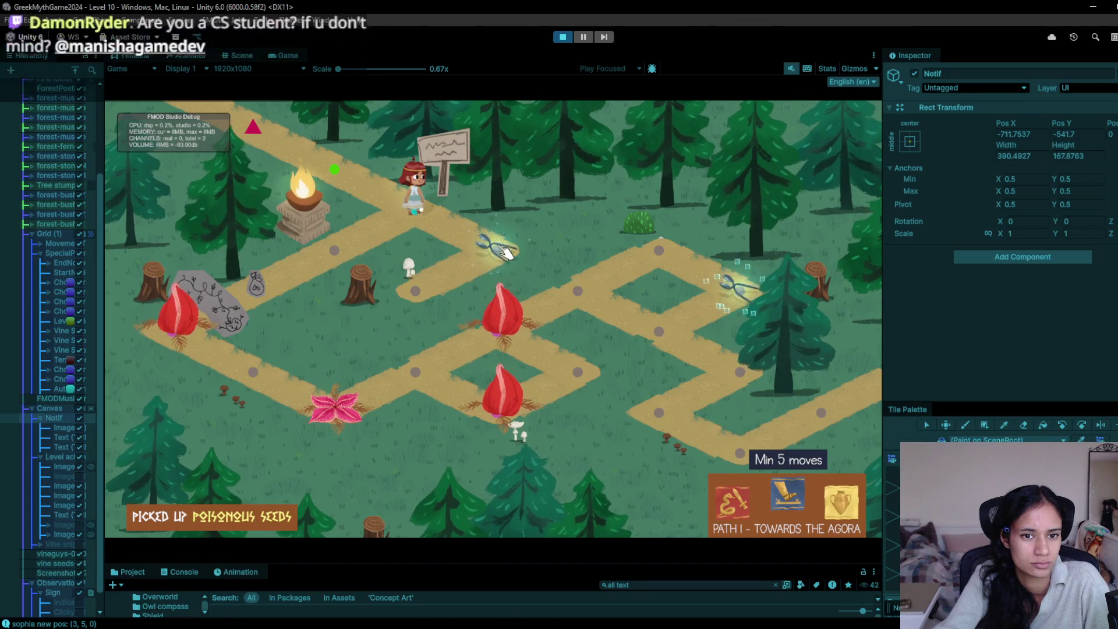
{"action": "left_click", "coordinate": [327, 261]}
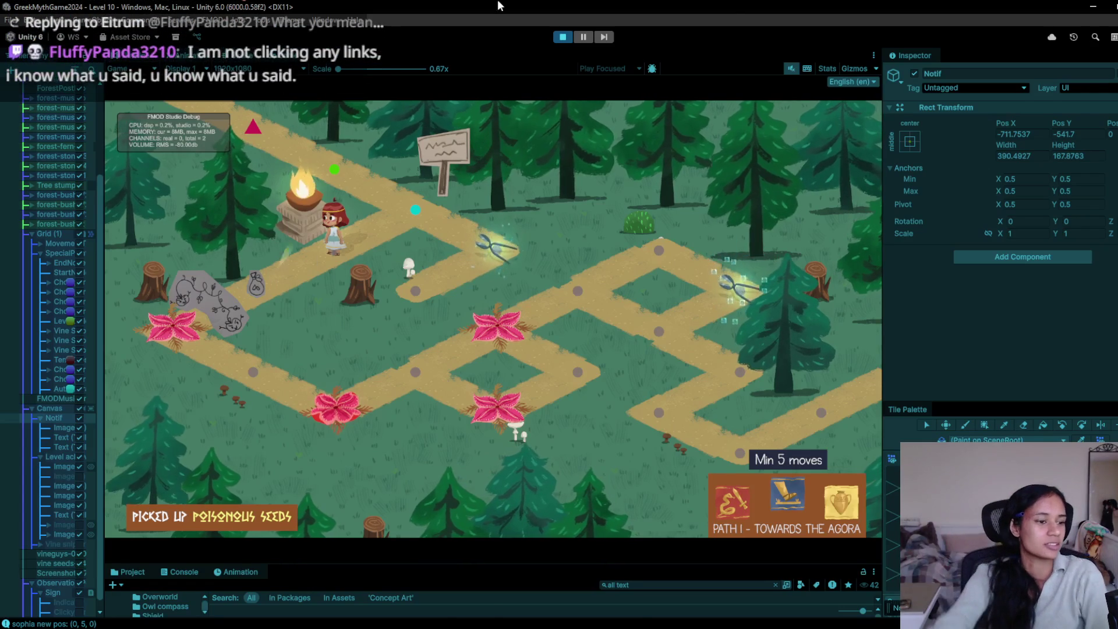
Step: Step off and back onto the fire pedestal, then bring the Paint sketch forward
{"action": "left_click", "coordinate": [413, 253]}
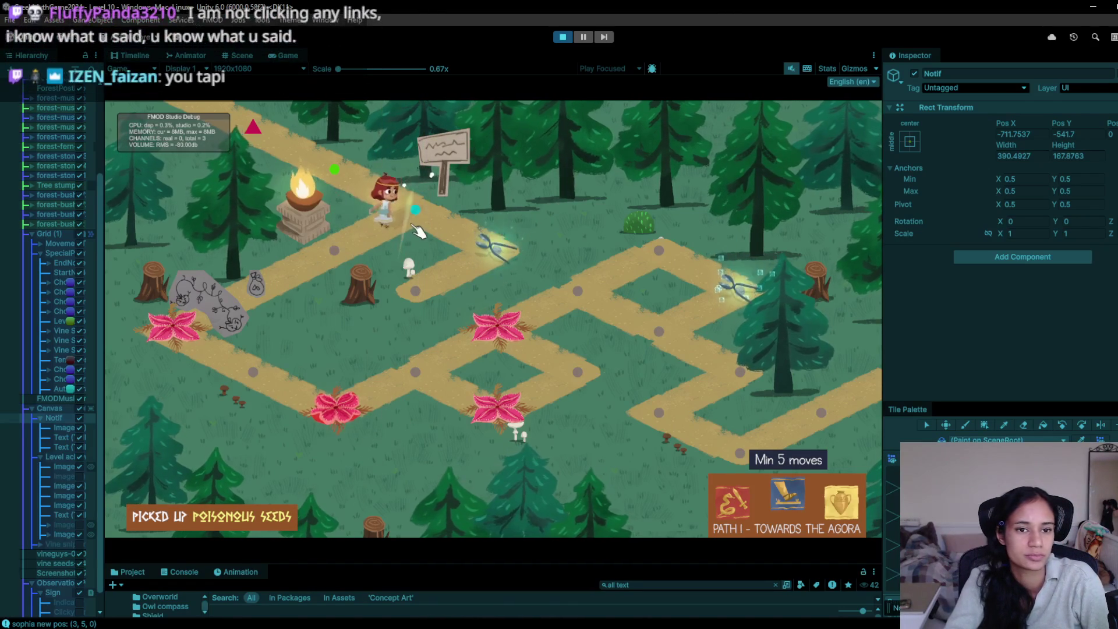
{"action": "left_click", "coordinate": [420, 206]}
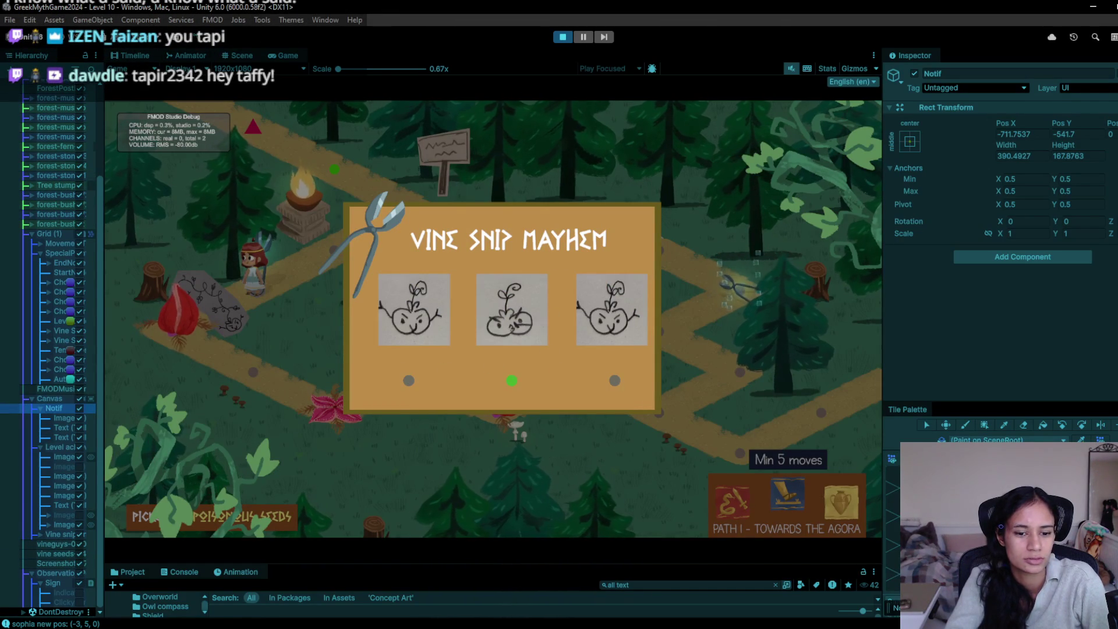
{"action": "mouse_move", "coordinate": [559, 623]}
{"action": "left_click", "coordinate": [571, 593]}
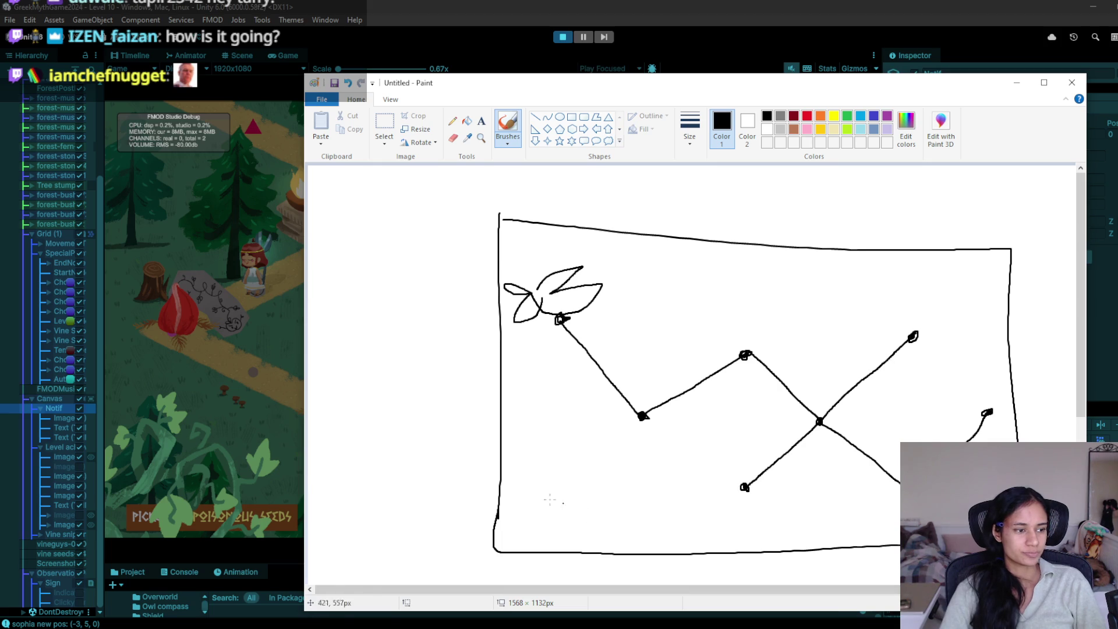
Step: Thicken a path node, draw a curling vine, and add a new bottom node with a leaf
{"action": "mouse_move", "coordinate": [641, 411]}
{"action": "left_mouse_down"}
{"action": "mouse_move", "coordinate": [645, 420]}
{"action": "mouse_move", "coordinate": [632, 403]}
{"action": "mouse_move", "coordinate": [638, 410]}
{"action": "left_mouse_up"}
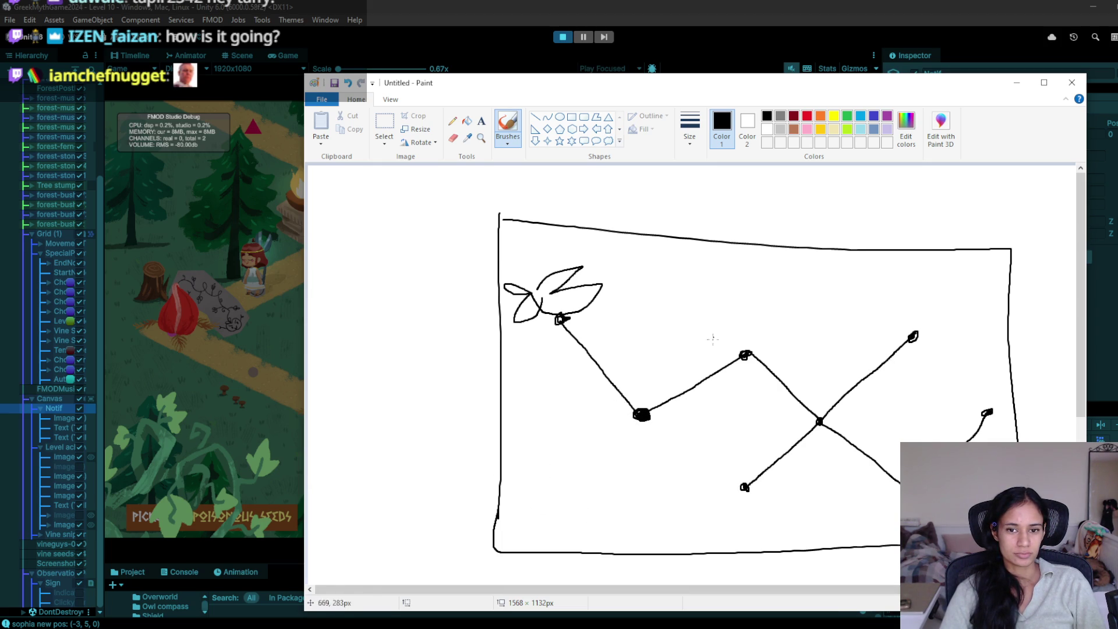
{"action": "mouse_move", "coordinate": [673, 364]}
{"action": "left_mouse_down"}
{"action": "mouse_move", "coordinate": [718, 408]}
{"action": "mouse_move", "coordinate": [691, 362]}
{"action": "mouse_move", "coordinate": [718, 406]}
{"action": "mouse_move", "coordinate": [746, 423]}
{"action": "mouse_move", "coordinate": [716, 408]}
{"action": "left_mouse_up"}
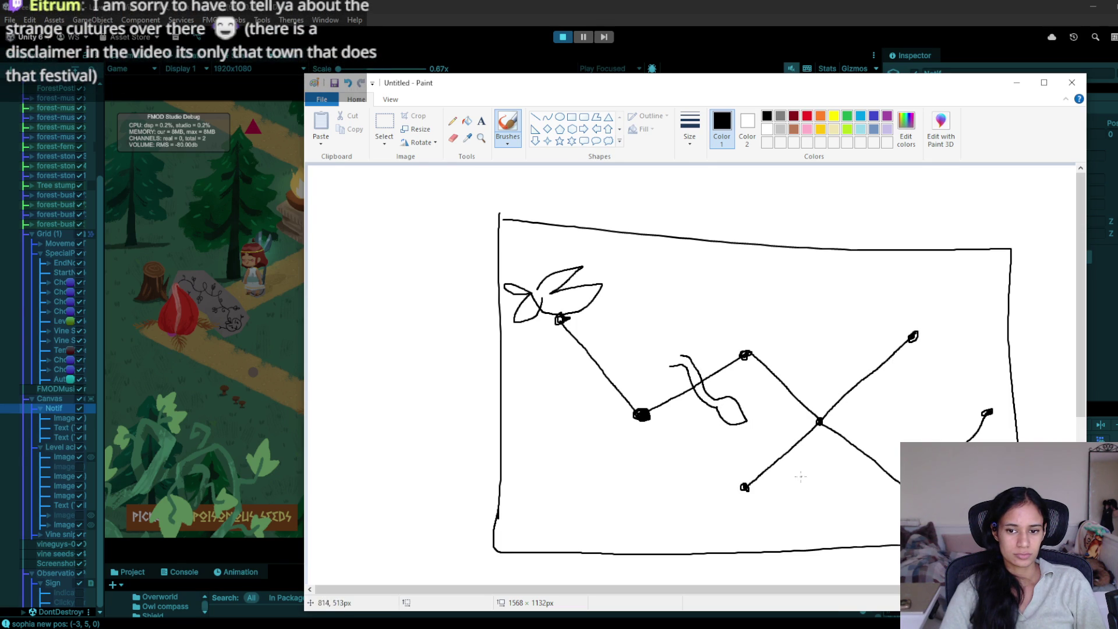
{"action": "mouse_move", "coordinate": [747, 490]}
{"action": "left_mouse_down"}
{"action": "mouse_move", "coordinate": [820, 543]}
{"action": "mouse_move", "coordinate": [900, 496]}
{"action": "left_mouse_up"}
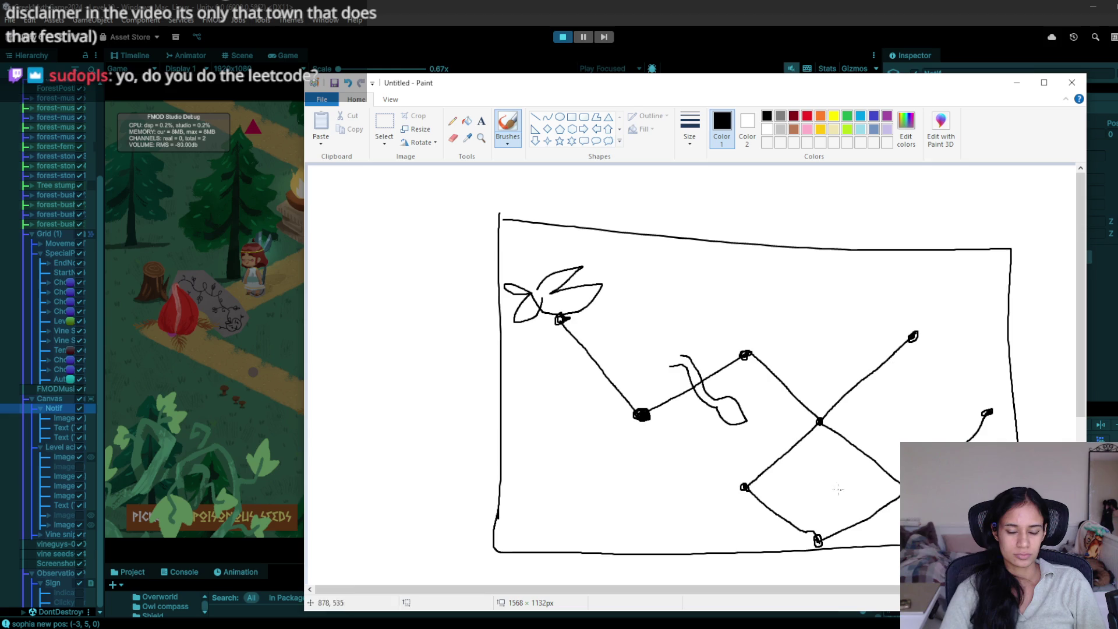
{"action": "left_click_drag", "start_coordinate": [887, 526], "coordinate": [834, 488]}
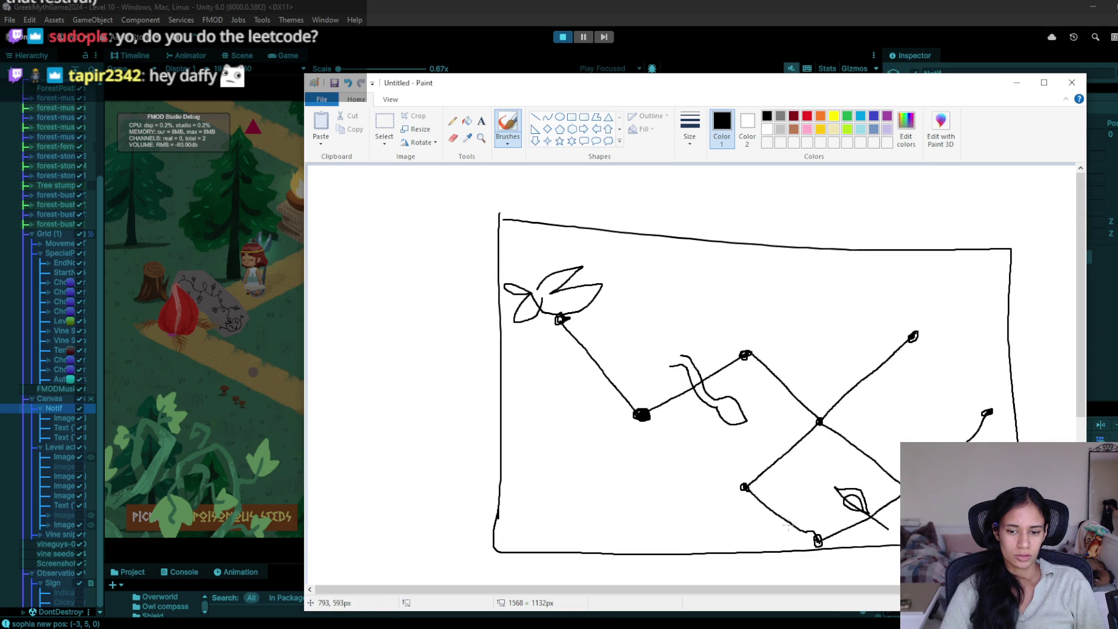
Step: Undo the stem and leaf, draw a curve off the right branch, and move the Paint window up-left
{"action": "mouse_move", "coordinate": [745, 529]}
{"action": "left_mouse_down"}
{"action": "mouse_move", "coordinate": [786, 491]}
{"action": "mouse_move", "coordinate": [771, 514]}
{"action": "left_mouse_up"}
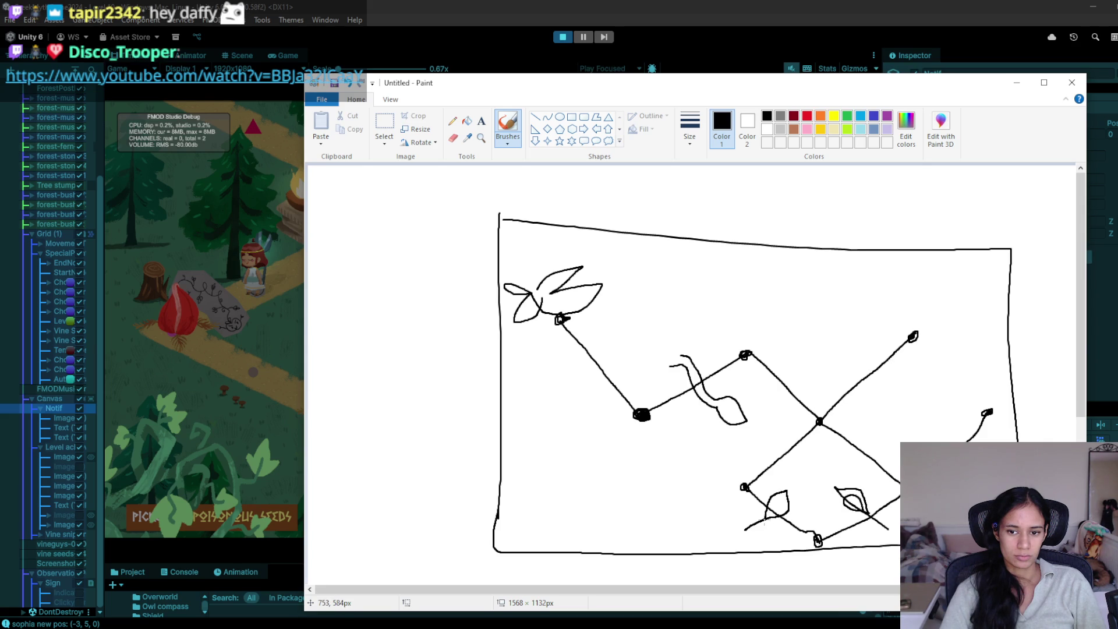
{"action": "key", "text": "ctrl+z"}
{"action": "key", "text": "ctrl+z"}
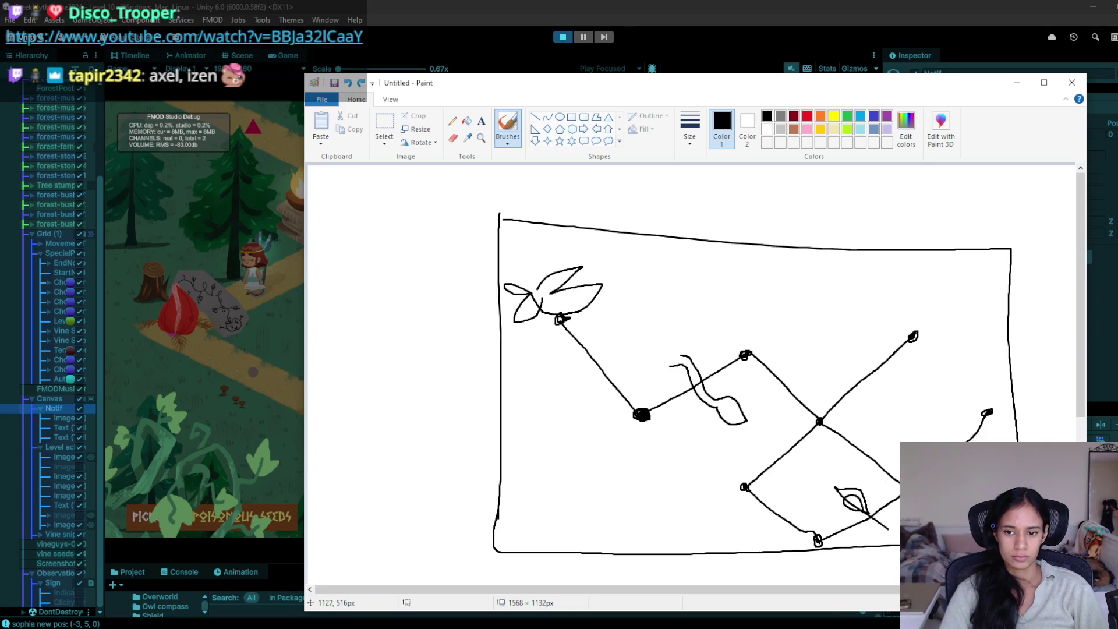
{"action": "mouse_move", "coordinate": [964, 442]}
{"action": "left_mouse_down"}
{"action": "mouse_move", "coordinate": [932, 435]}
{"action": "mouse_move", "coordinate": [947, 446]}
{"action": "left_mouse_up"}
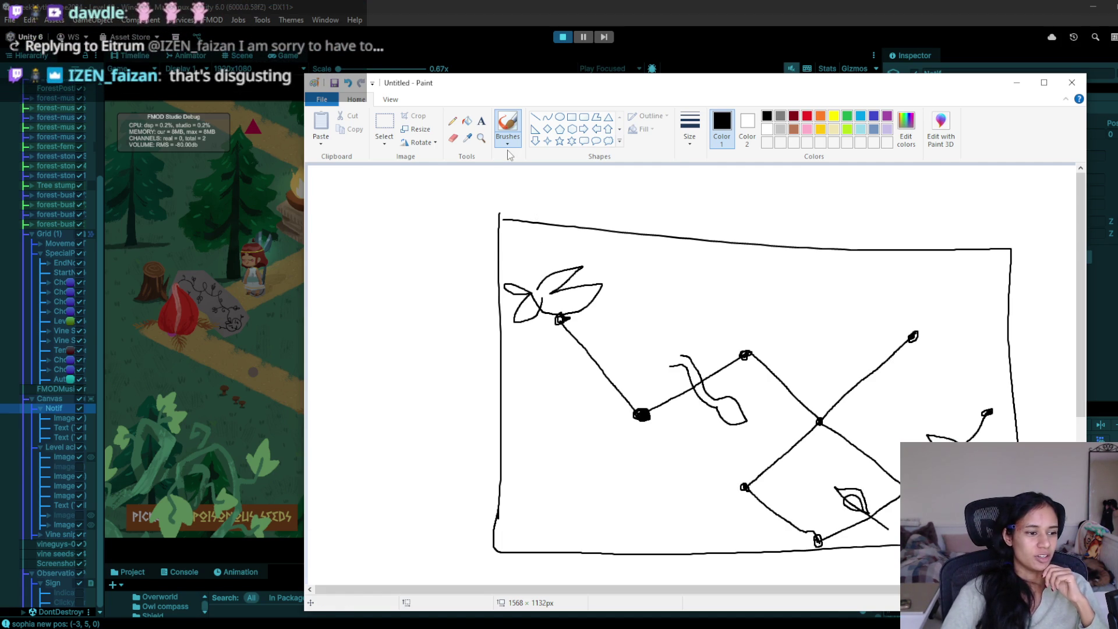
{"action": "left_click_drag", "start_coordinate": [607, 85], "coordinate": [571, 62]}
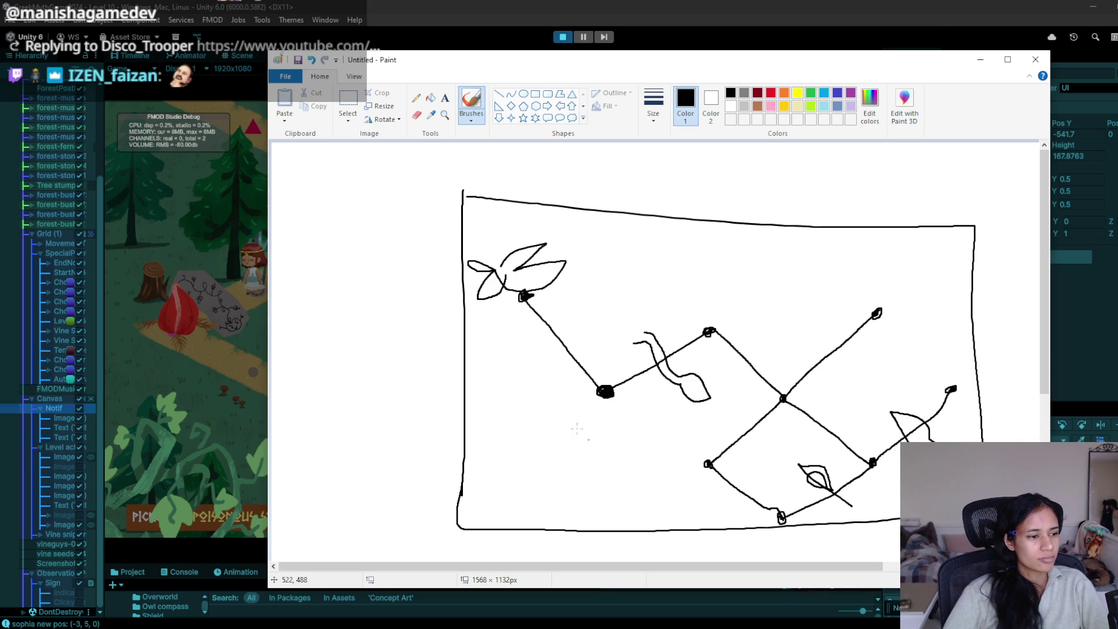
{"action": "left_click", "coordinate": [407, 418]}
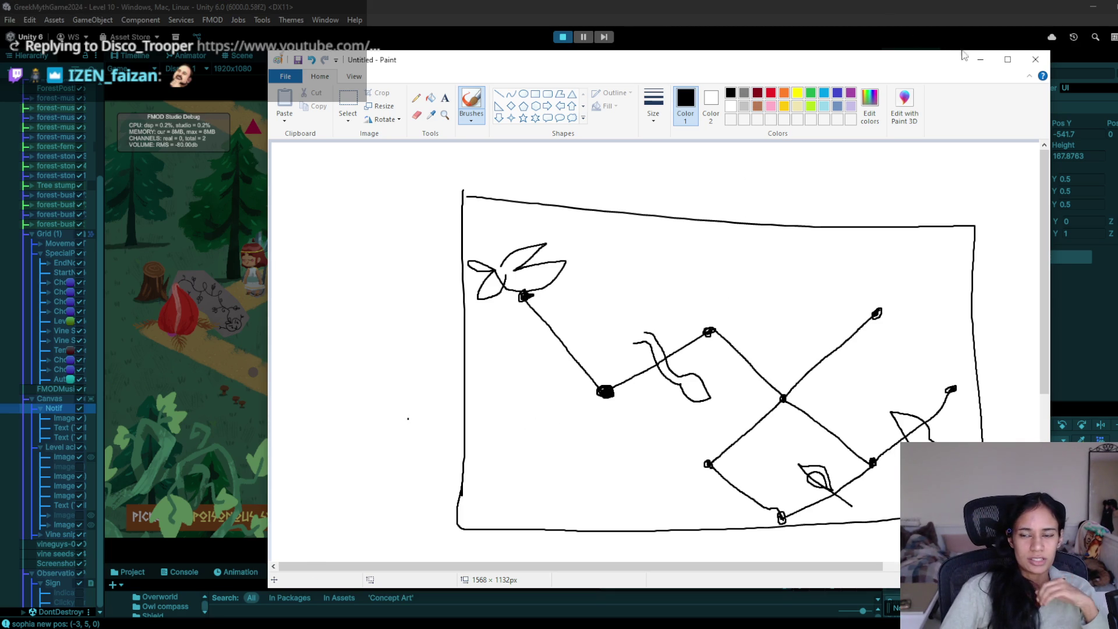
Step: Draw a rectangle frame outline below the first sketch and minimize Paint
{"action": "scroll", "coordinate": [404, 376], "scroll_direction": "down", "scroll_amount": 5}
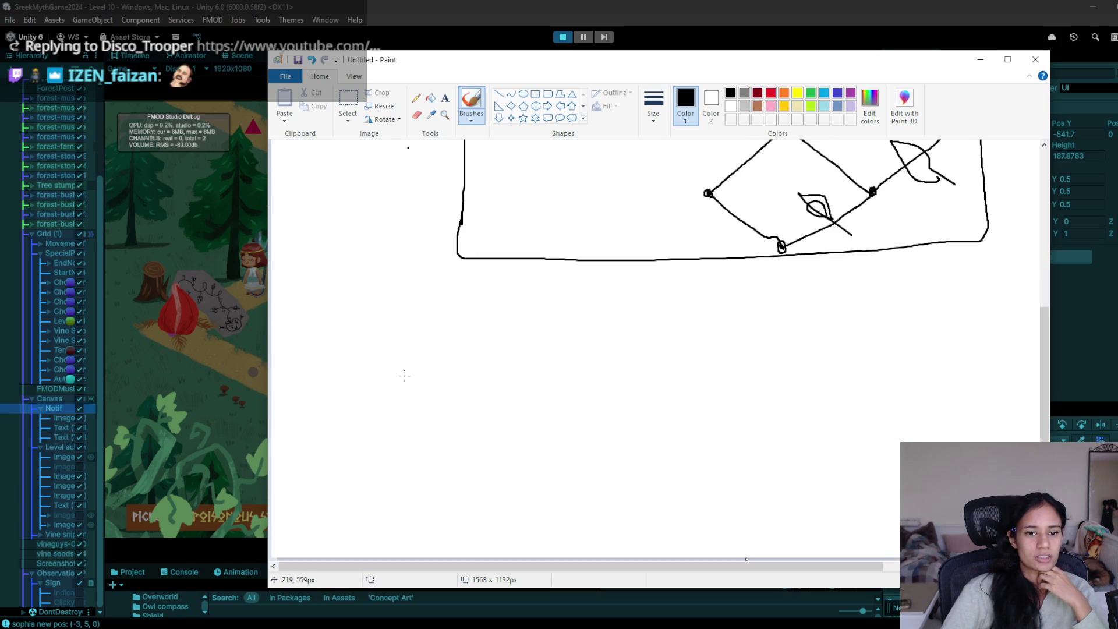
{"action": "left_click_drag", "start_coordinate": [418, 359], "coordinate": [418, 494]}
{"action": "mouse_move", "coordinate": [461, 281]}
{"action": "left_mouse_down"}
{"action": "mouse_move", "coordinate": [525, 278]}
{"action": "mouse_move", "coordinate": [756, 460]}
{"action": "mouse_move", "coordinate": [649, 505]}
{"action": "mouse_move", "coordinate": [437, 506]}
{"action": "left_mouse_up"}
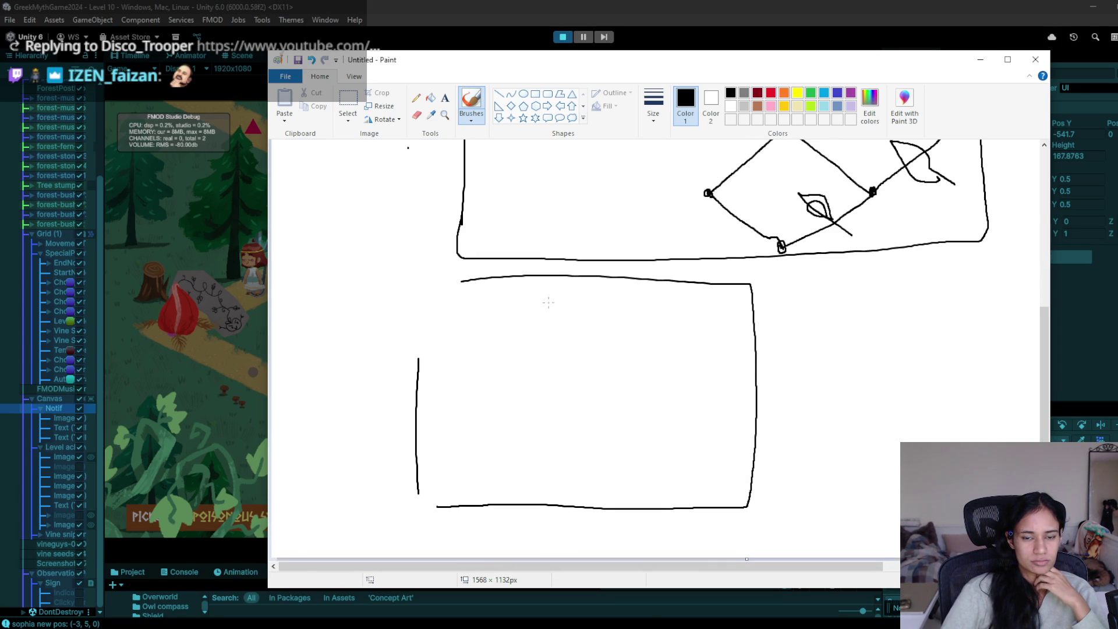
{"action": "left_click", "coordinate": [684, 5]}
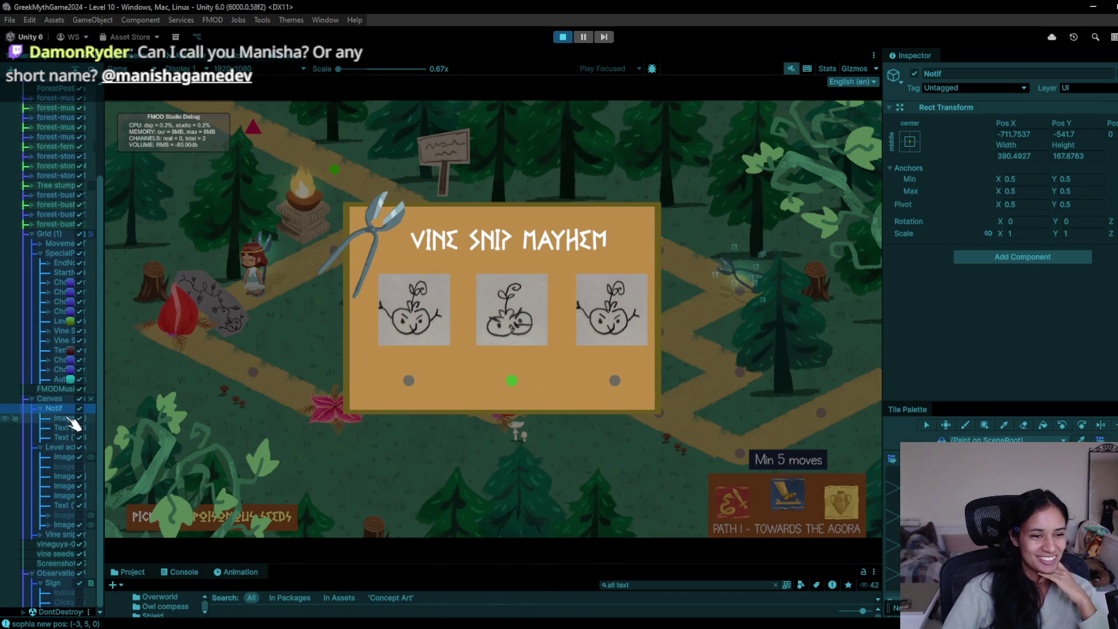
Step: Pick the middle seed card in Vine Snip Mayhem, then switch to the browser
{"action": "left_click", "coordinate": [541, 329]}
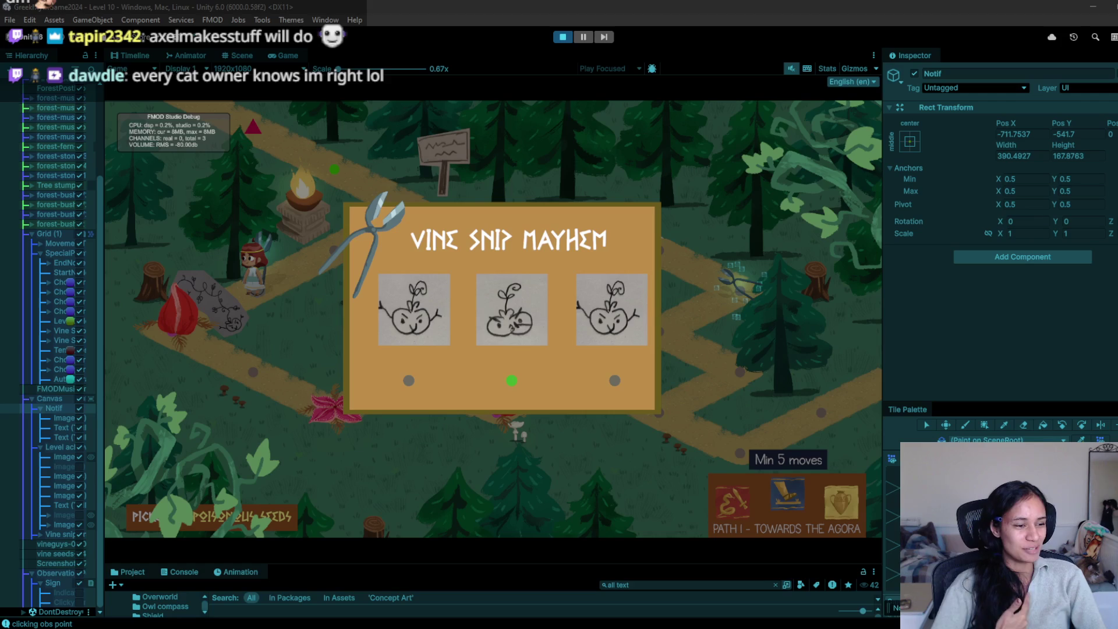
{"action": "key", "text": "alt+Tab"}
Step: Move the Streamable recording into the main browser window and play it full screen from the start
{"action": "left_click", "coordinate": [976, 13]}
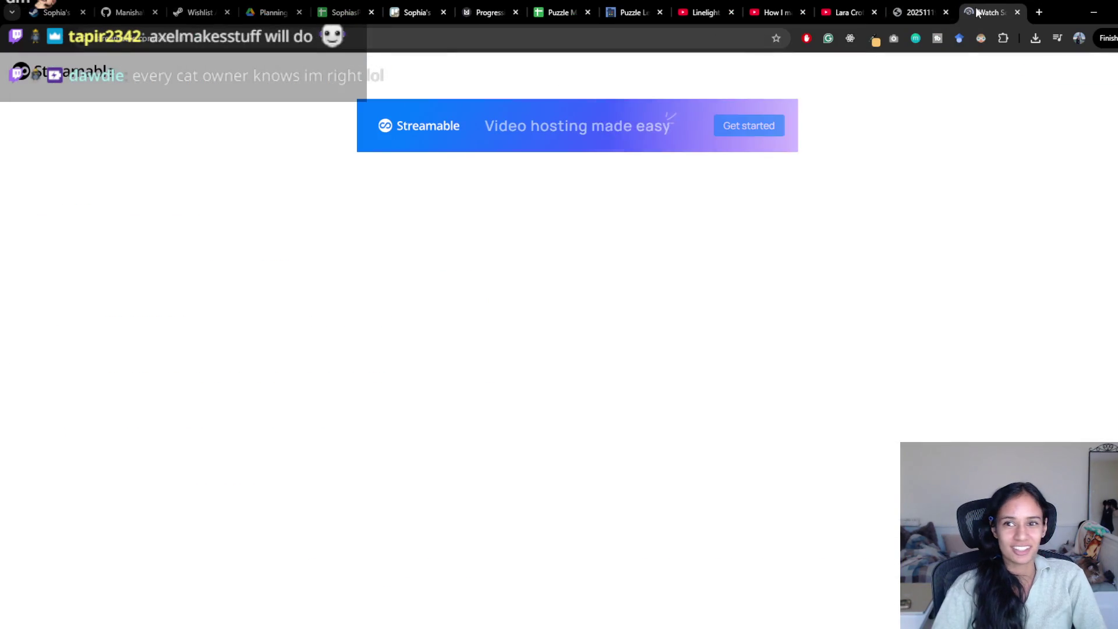
{"action": "left_click", "coordinate": [1018, 12]}
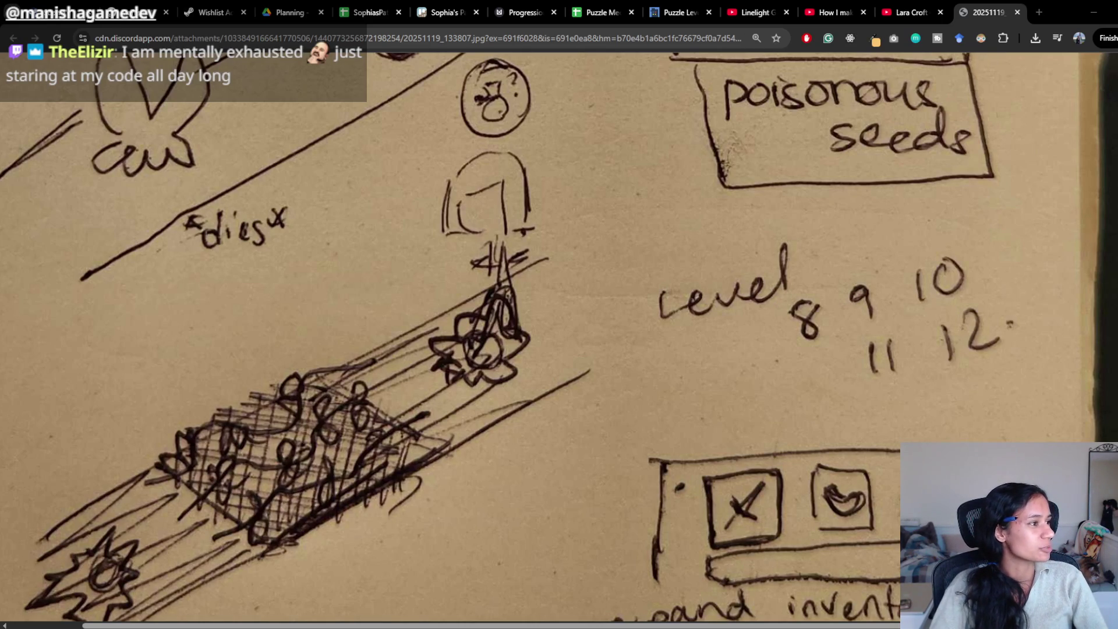
{"action": "left_click_drag", "start_coordinate": [691, 215], "coordinate": [899, 12]}
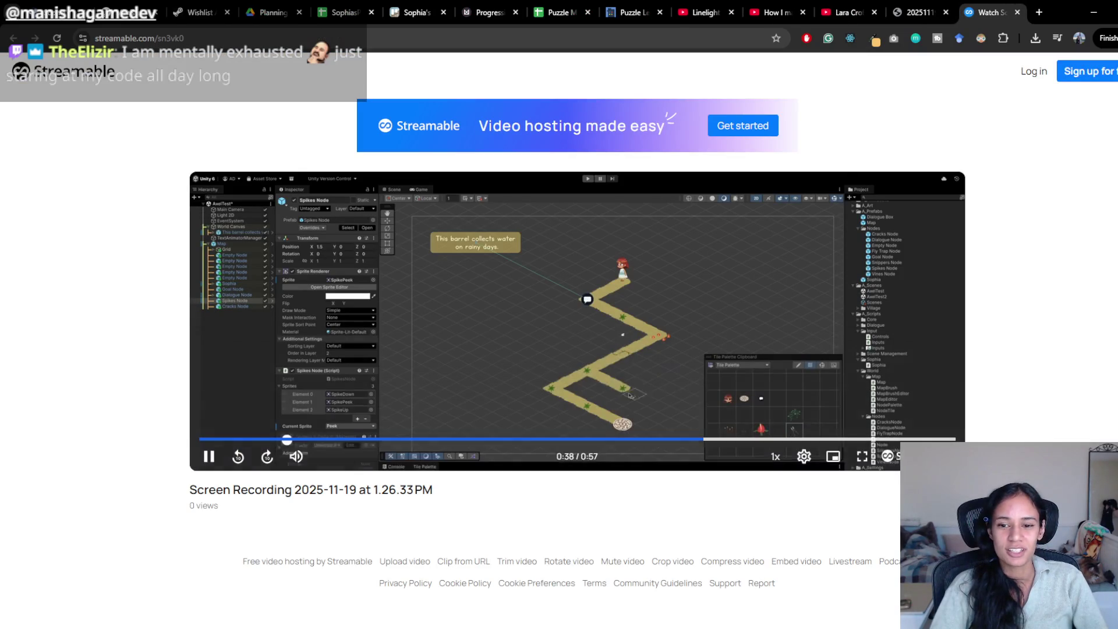
{"action": "left_click", "coordinate": [861, 456]}
{"action": "left_click", "coordinate": [51, 624]}
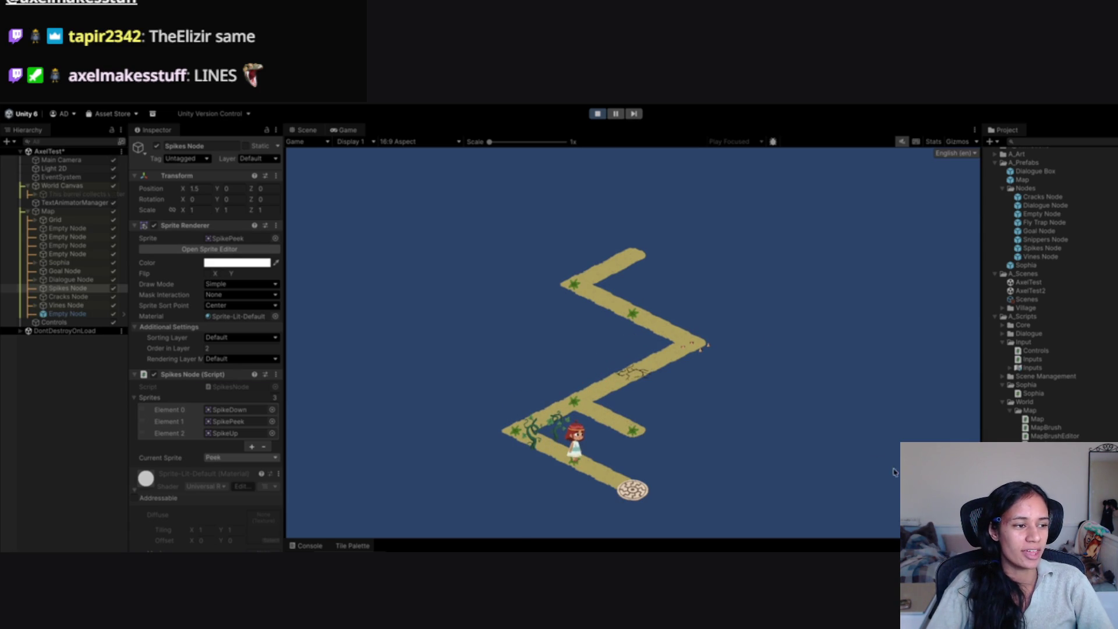
Step: Click and drag at several spots in the full-screen recording view
{"action": "left_click", "coordinate": [598, 115]}
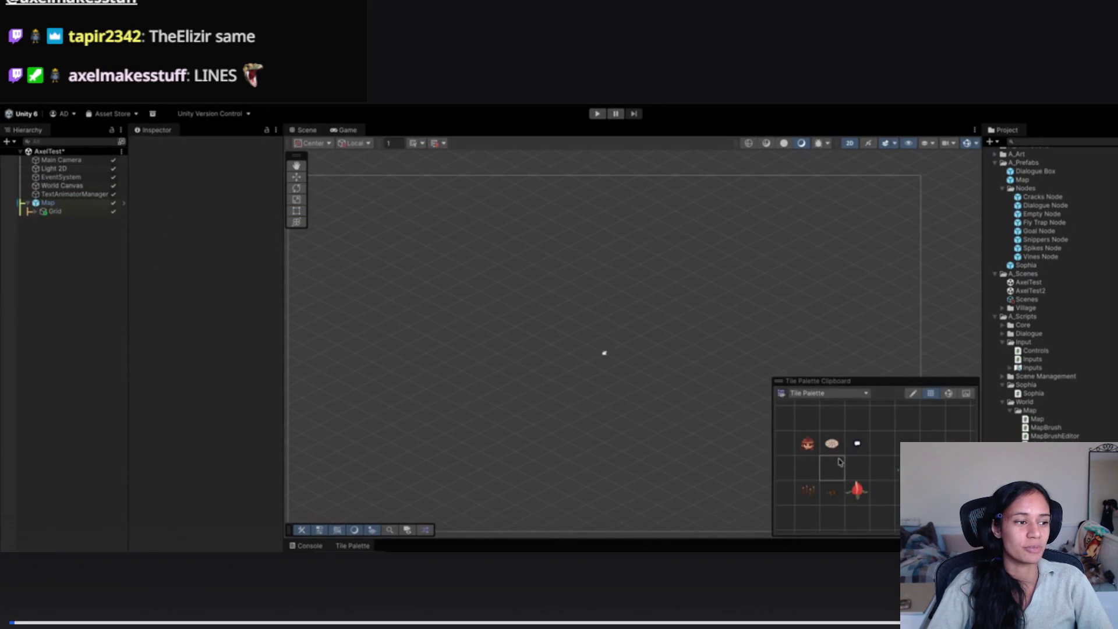
{"action": "mouse_move", "coordinate": [550, 300]}
{"action": "left_mouse_down"}
{"action": "mouse_move", "coordinate": [664, 364]}
{"action": "mouse_move", "coordinate": [499, 435]}
{"action": "mouse_move", "coordinate": [517, 425]}
{"action": "mouse_move", "coordinate": [623, 466]}
{"action": "left_mouse_up"}
{"action": "left_click_drag", "start_coordinate": [603, 291], "coordinate": [655, 271]}
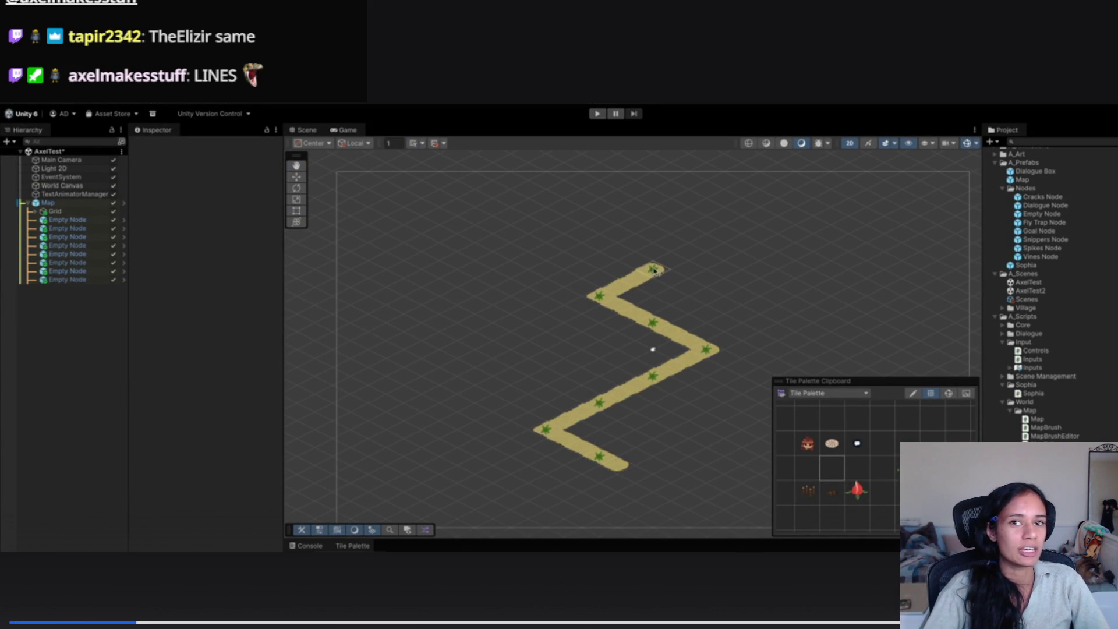
{"action": "left_click_drag", "start_coordinate": [623, 418], "coordinate": [651, 430]}
{"action": "left_click", "coordinate": [653, 484]}
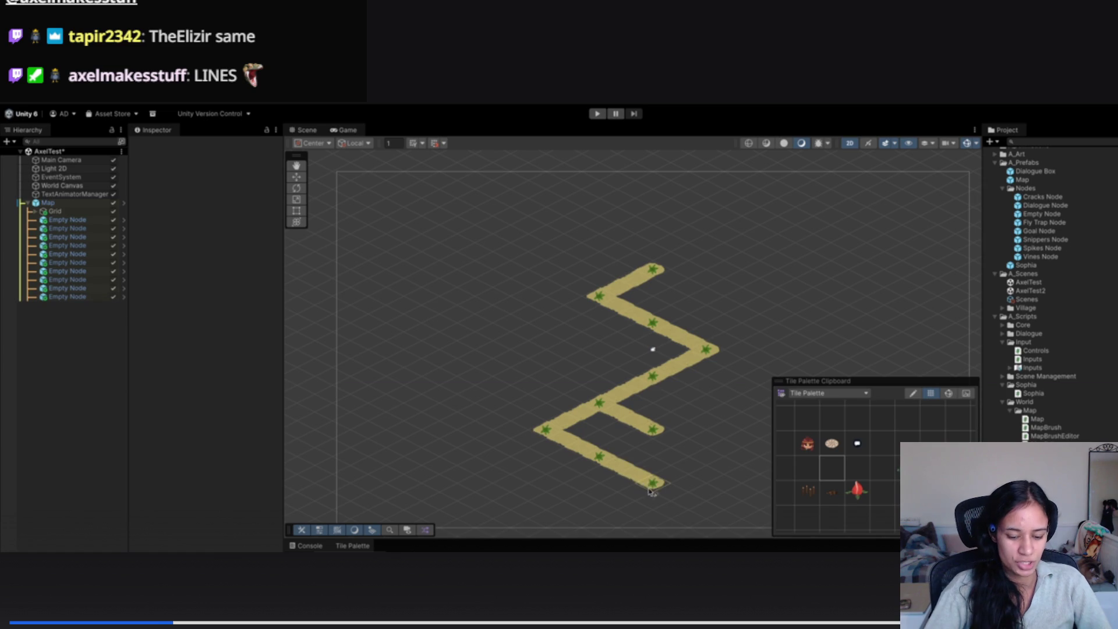
{"action": "left_click", "coordinate": [807, 444]}
{"action": "left_click", "coordinate": [617, 240]}
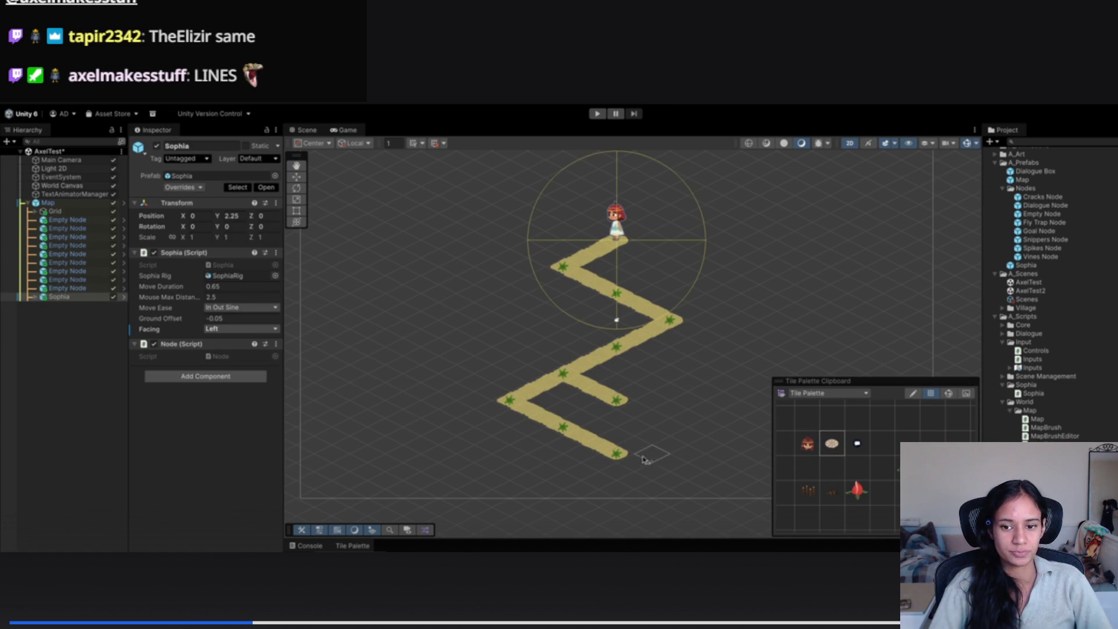
{"action": "left_click", "coordinate": [617, 455]}
{"action": "left_click", "coordinate": [857, 443]}
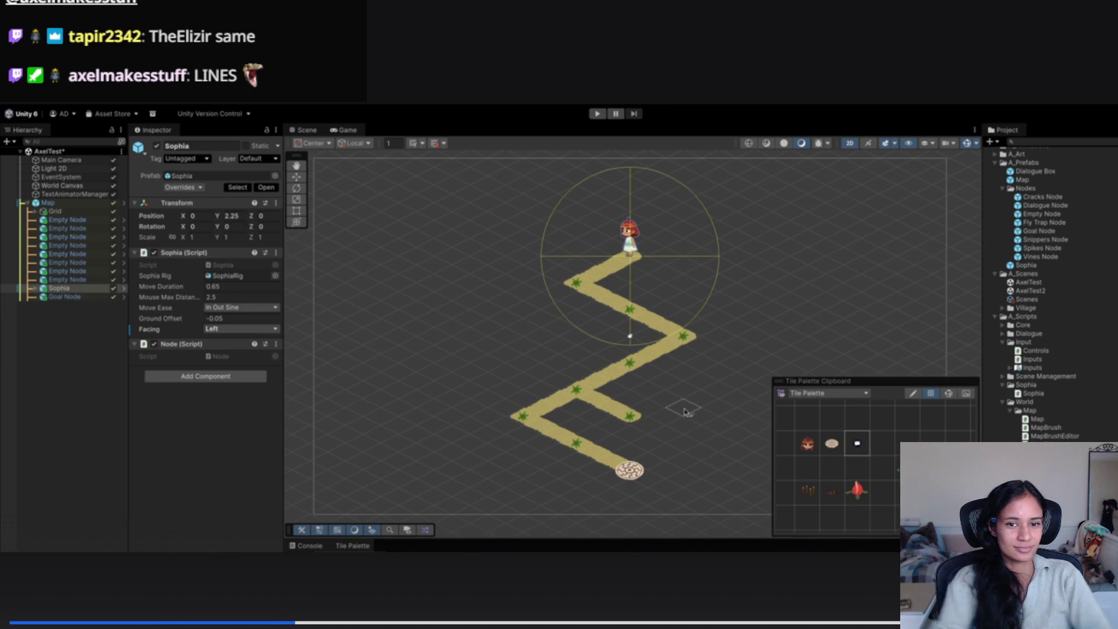
Step: Use the arrow keys and clicks, then jump the seek bar ahead to about 0:39
{"action": "key", "text": "Left"}
{"action": "key", "text": "Up"}
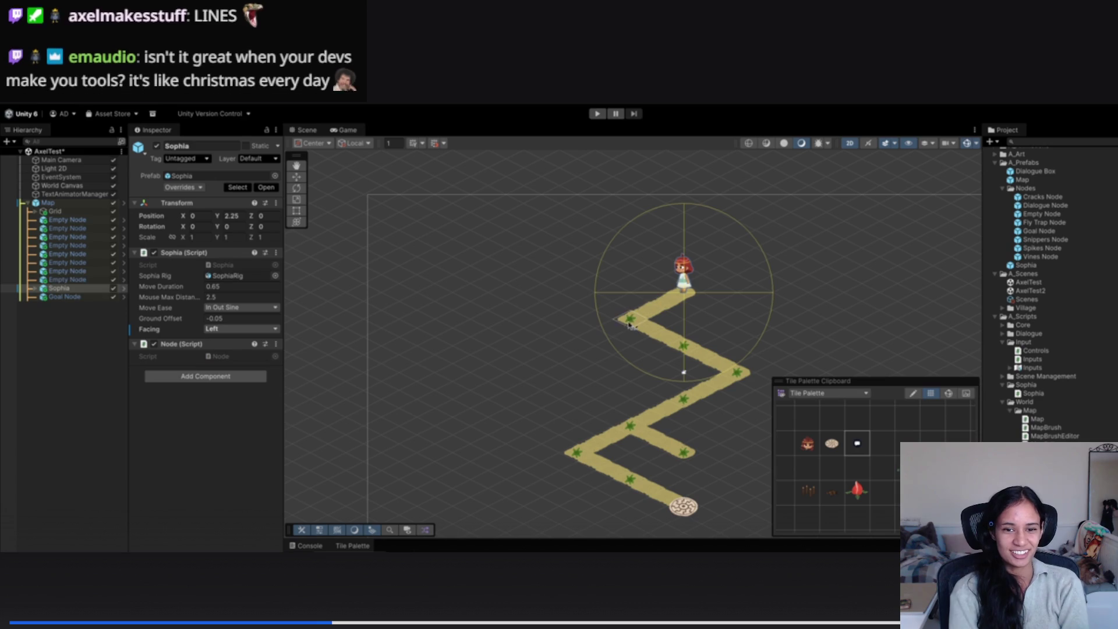
{"action": "left_click", "coordinate": [641, 317]}
{"action": "left_click", "coordinate": [631, 319]}
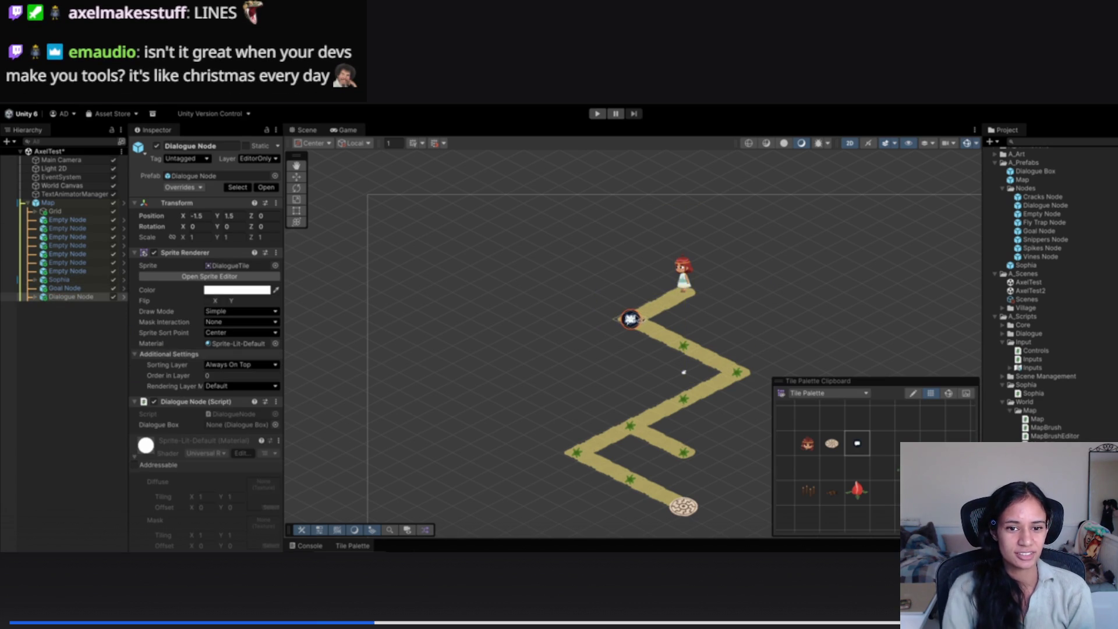
{"action": "left_click", "coordinate": [789, 622]}
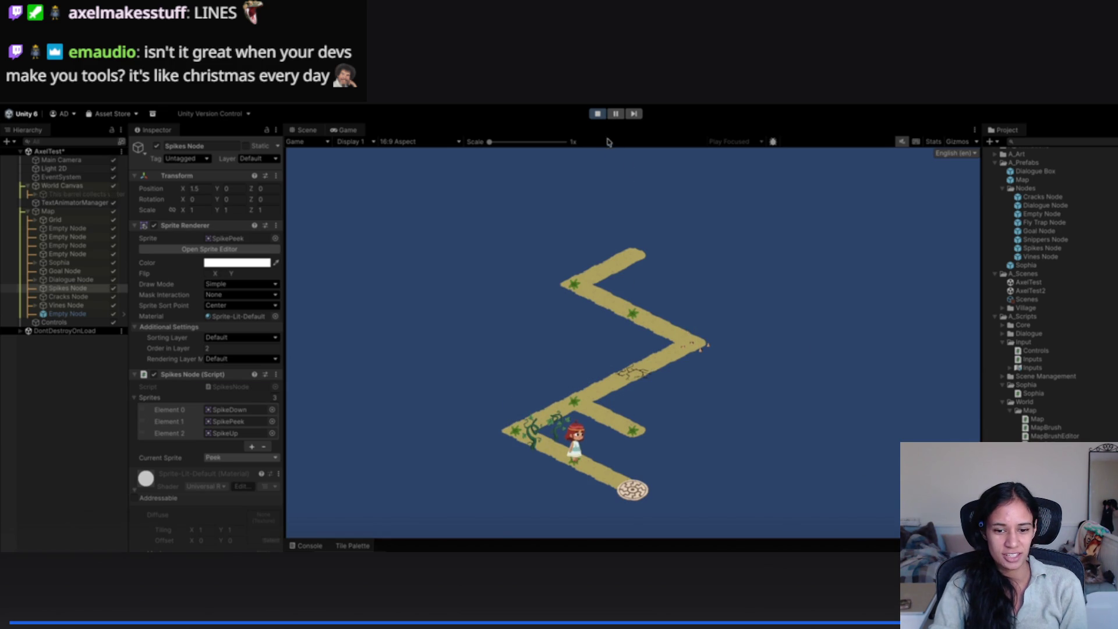
Step: Rewind the recording to about 0:34 and resume playback of the path play-test
{"action": "left_click", "coordinate": [705, 622]}
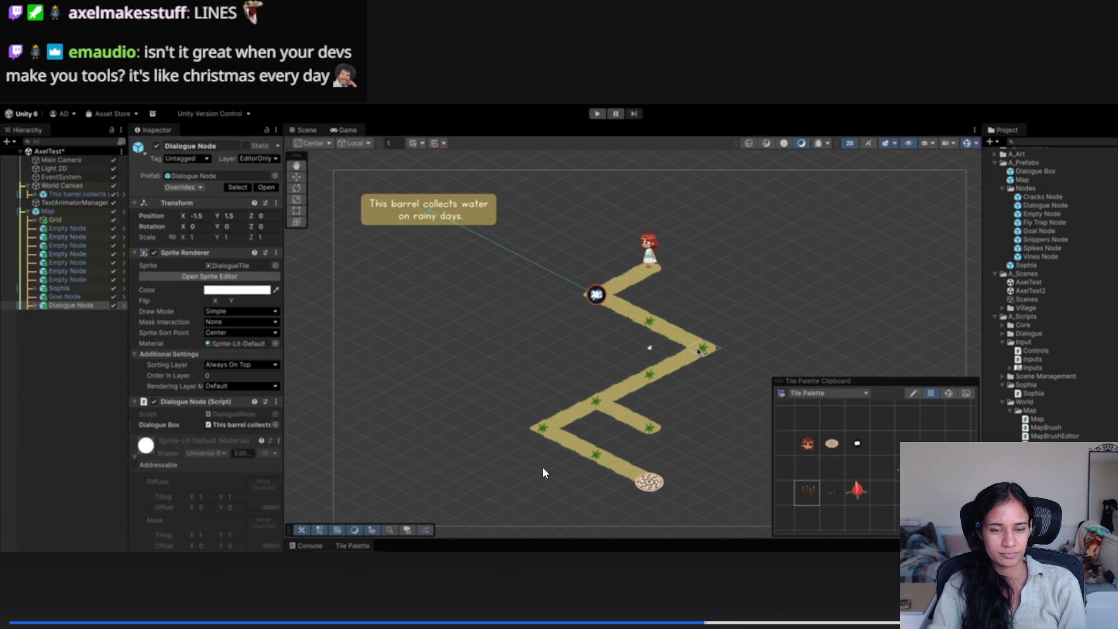
{"action": "left_click", "coordinate": [541, 481]}
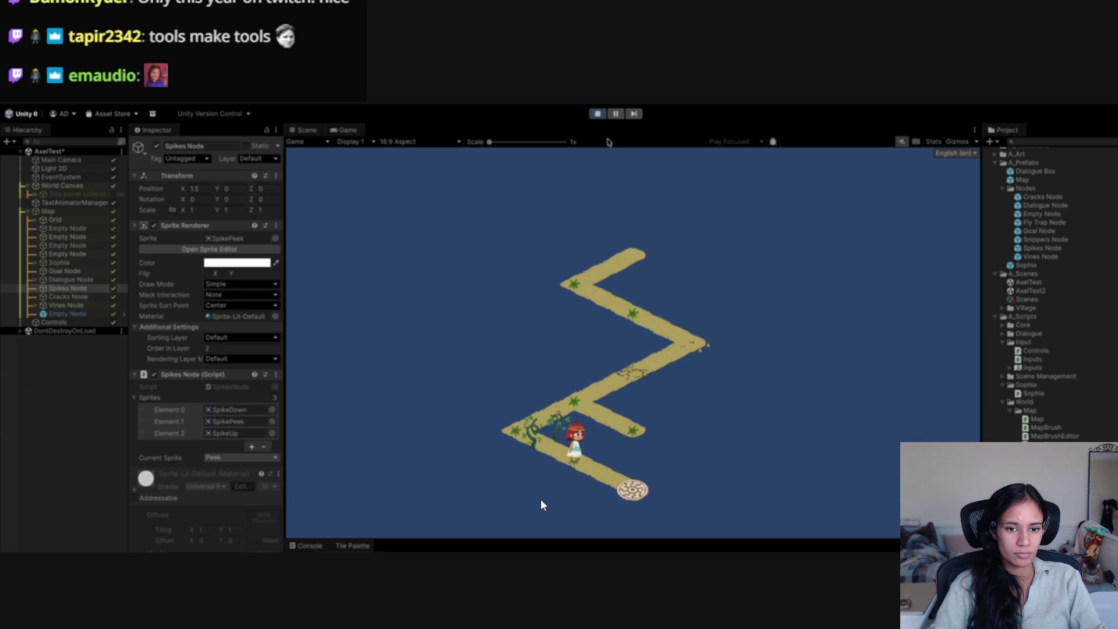
{"action": "left_click", "coordinate": [597, 115]}
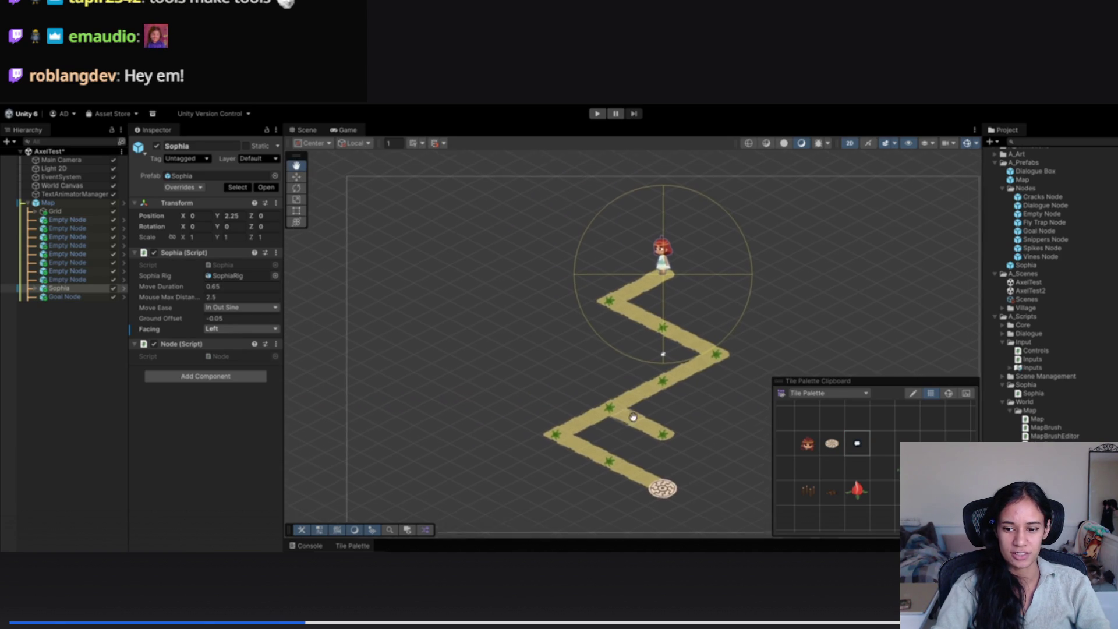
Step: Exit full-screen playback and widen Unity's Hierarchy to show full object names
{"action": "key", "text": "Escape"}
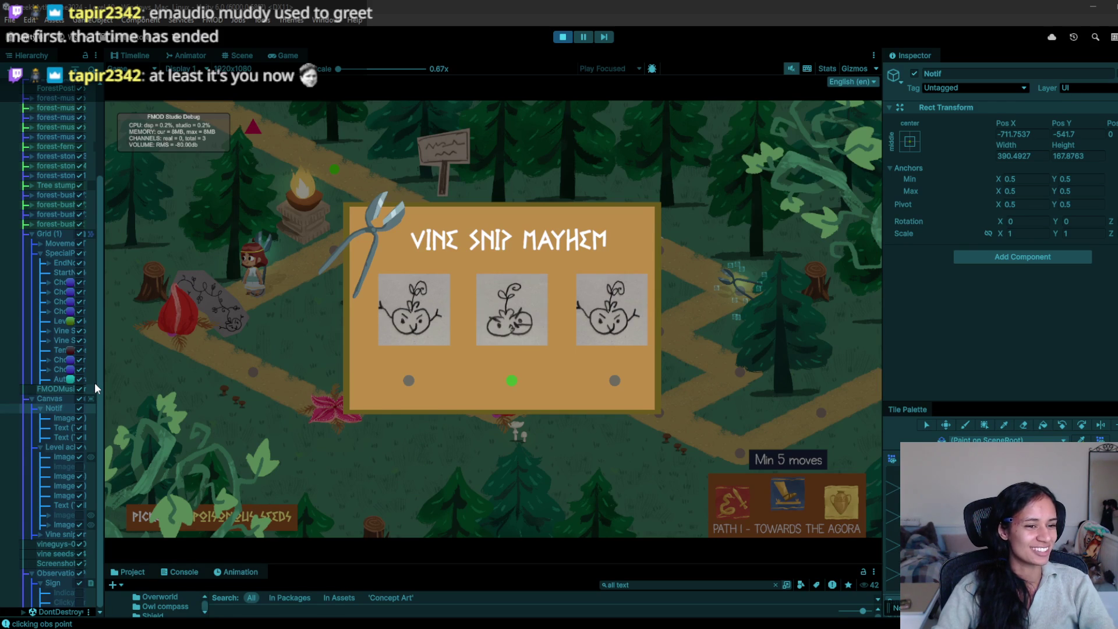
{"action": "left_click_drag", "start_coordinate": [95, 382], "coordinate": [209, 396]}
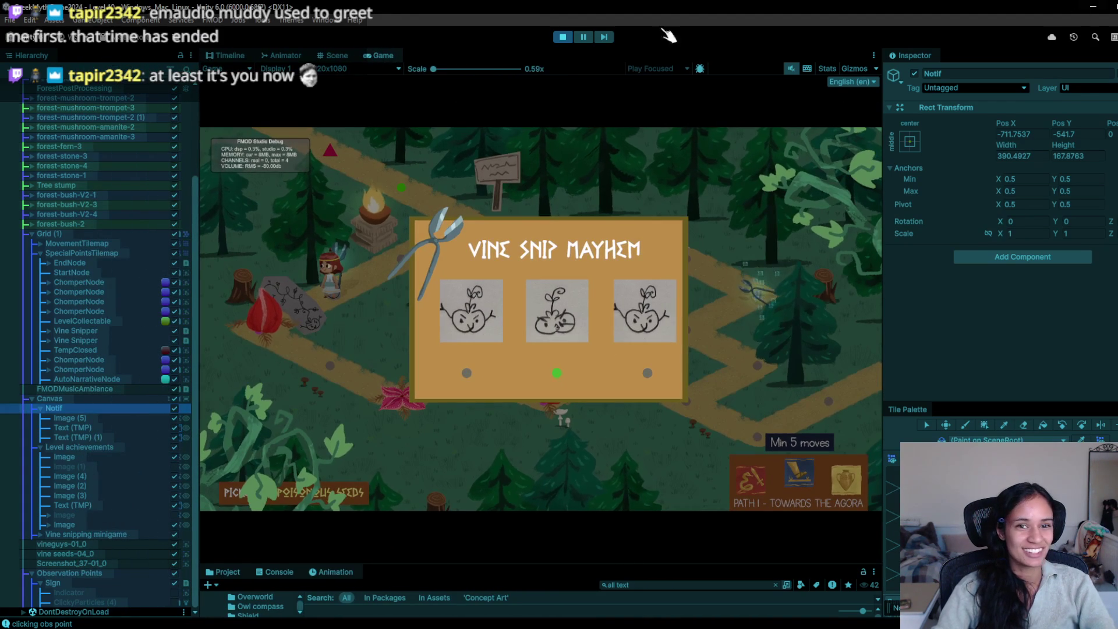
Step: Stop the play test, frame the Notif notification, then frame the forest map via Observation Points
{"action": "left_click", "coordinate": [565, 38]}
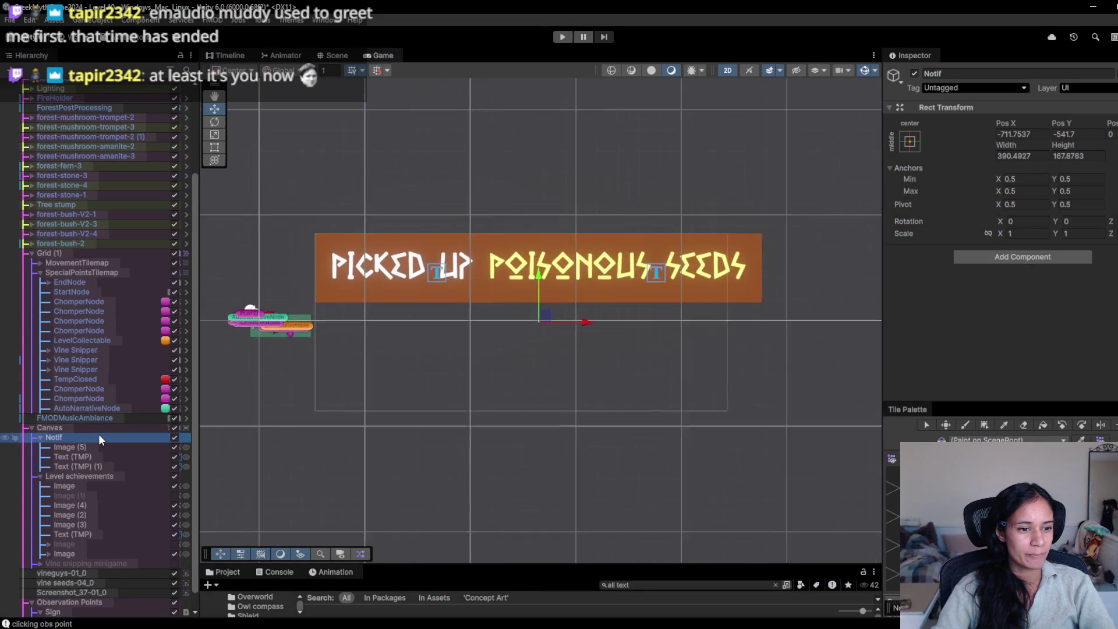
{"action": "double_click", "coordinate": [99, 437]}
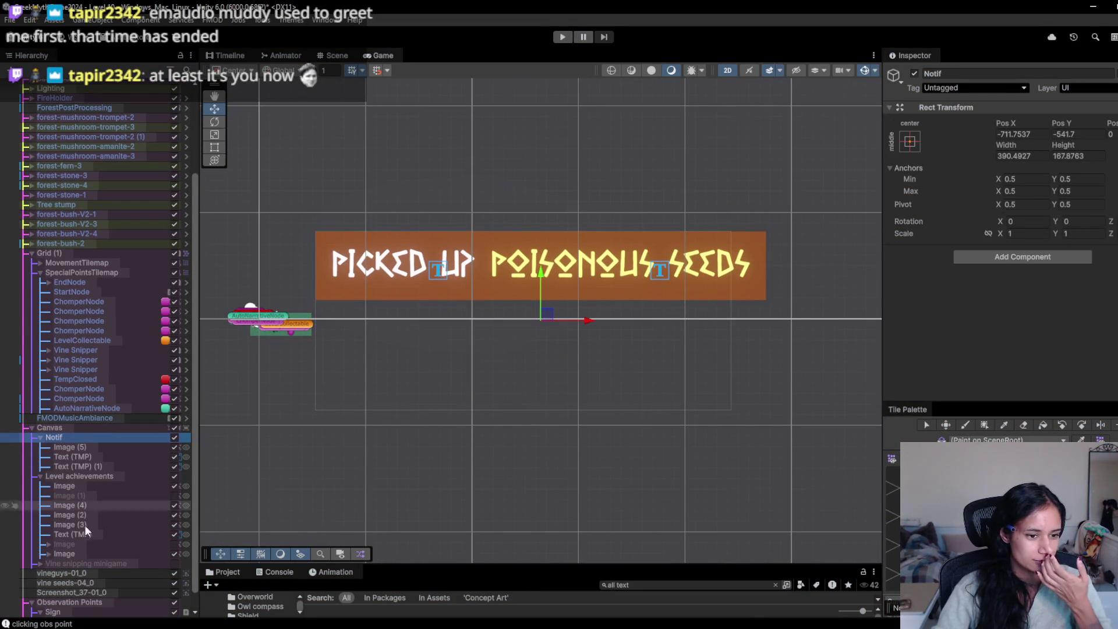
{"action": "double_click", "coordinate": [120, 603]}
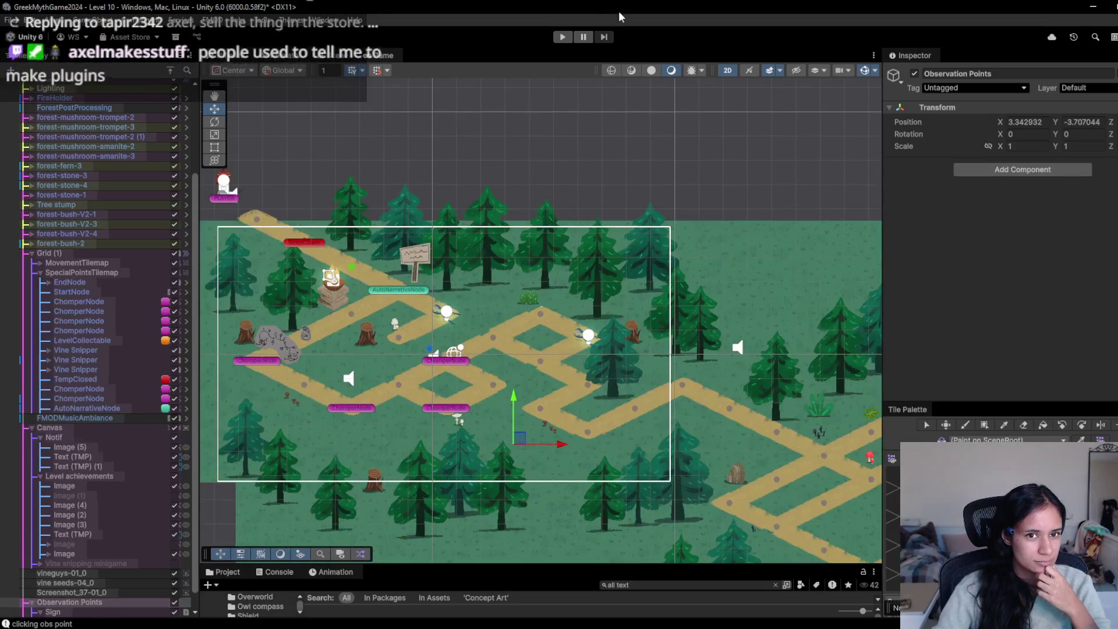
Step: Play-test the level, walking the character between the brazier and seed-pouch nodes, then stop
{"action": "left_click", "coordinate": [564, 38]}
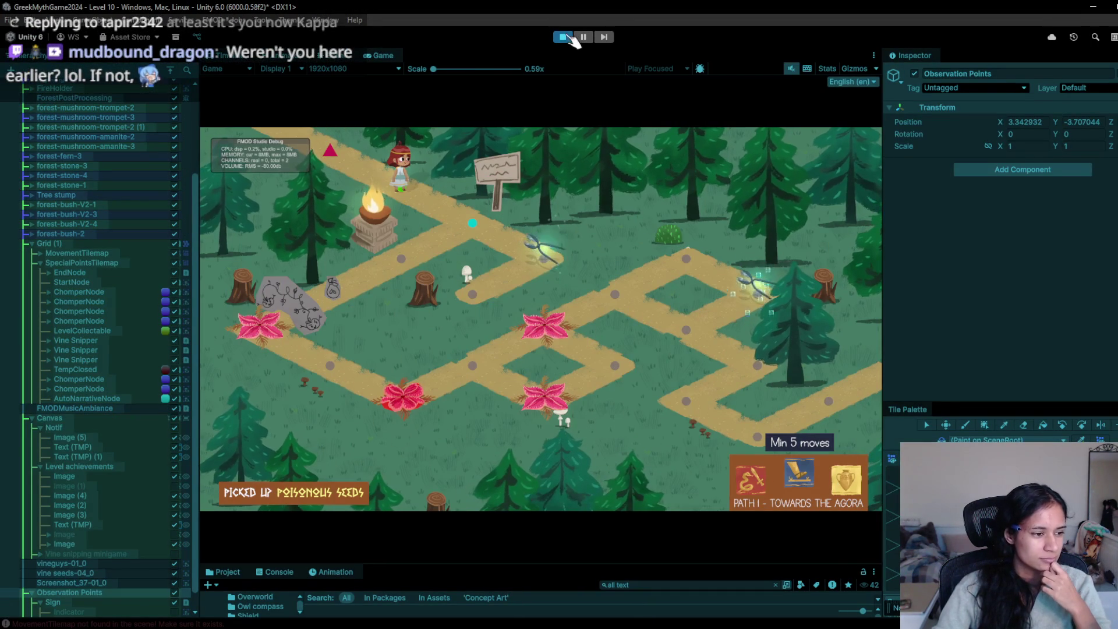
{"action": "left_click", "coordinate": [535, 251]}
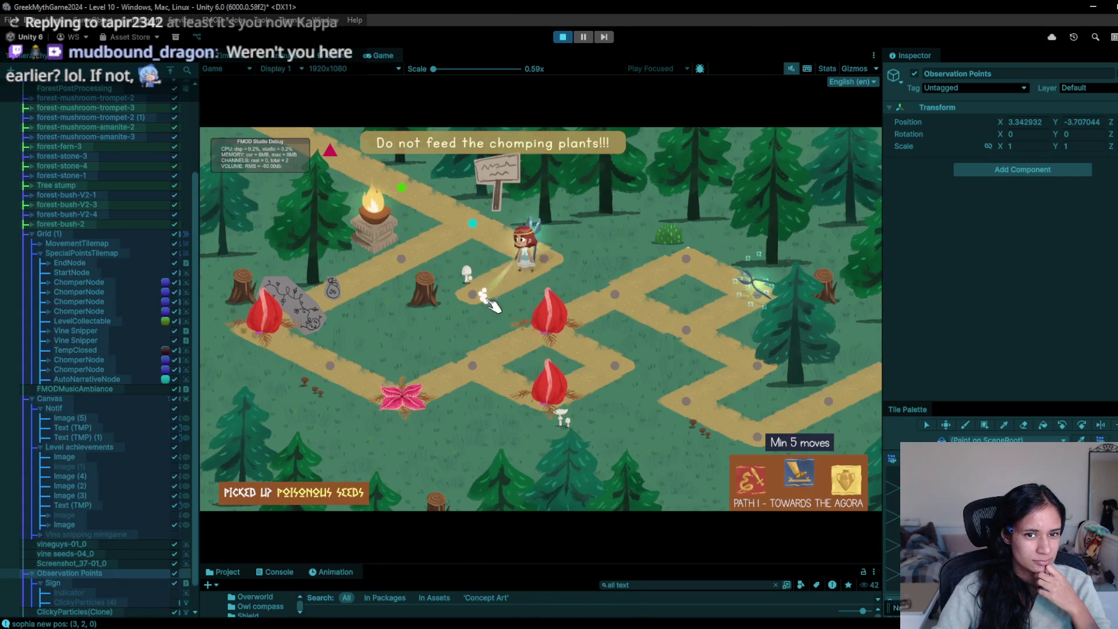
{"action": "left_click", "coordinate": [401, 258]}
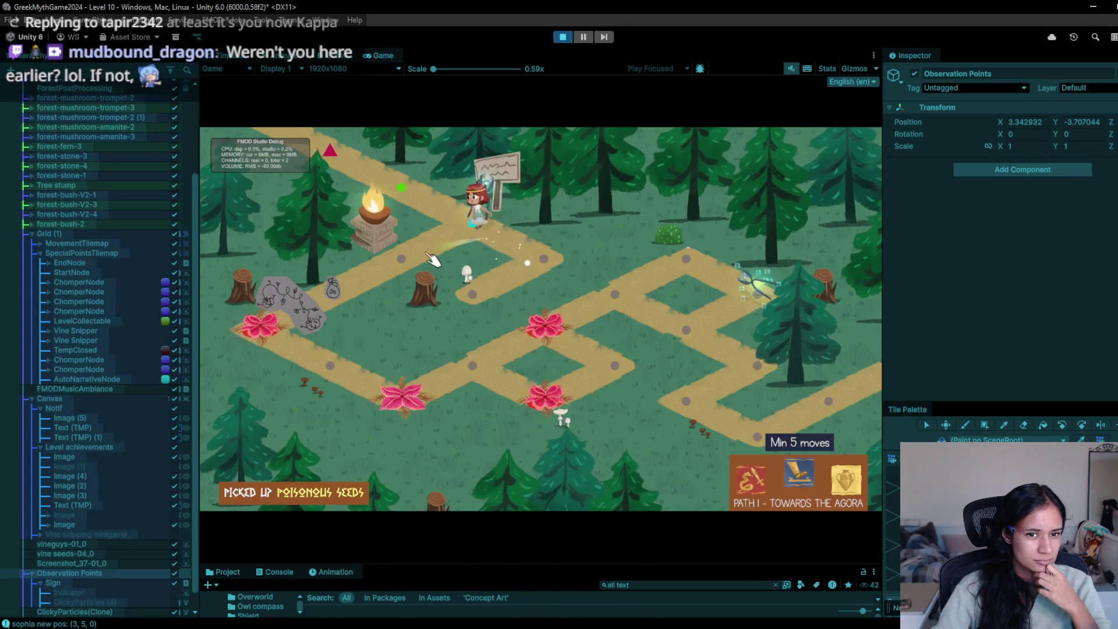
{"action": "left_click", "coordinate": [360, 289]}
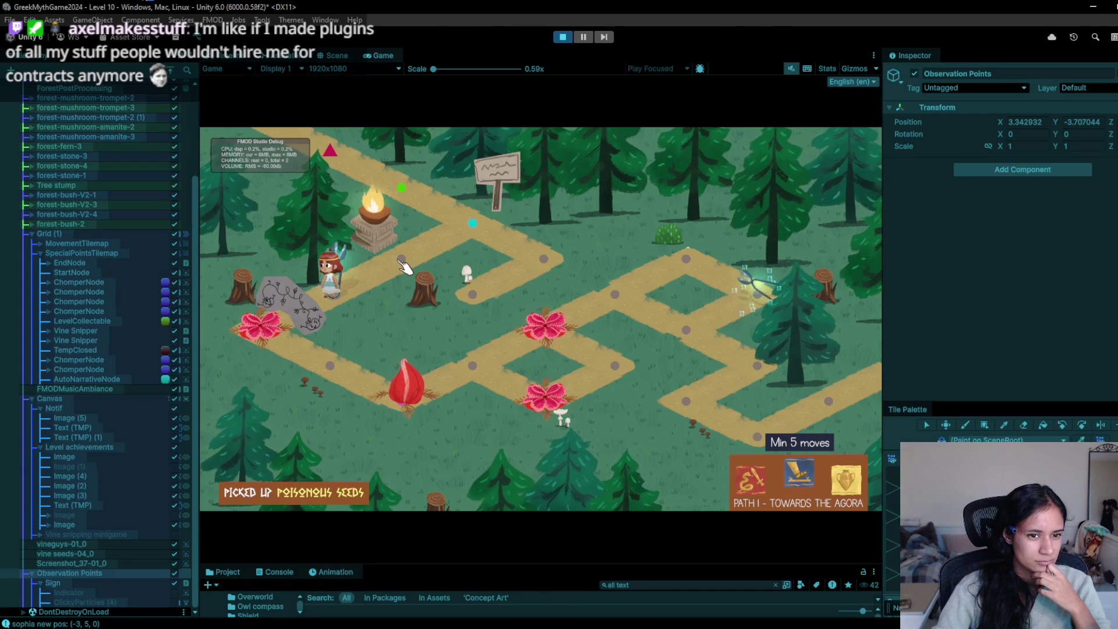
{"action": "left_click", "coordinate": [399, 264]}
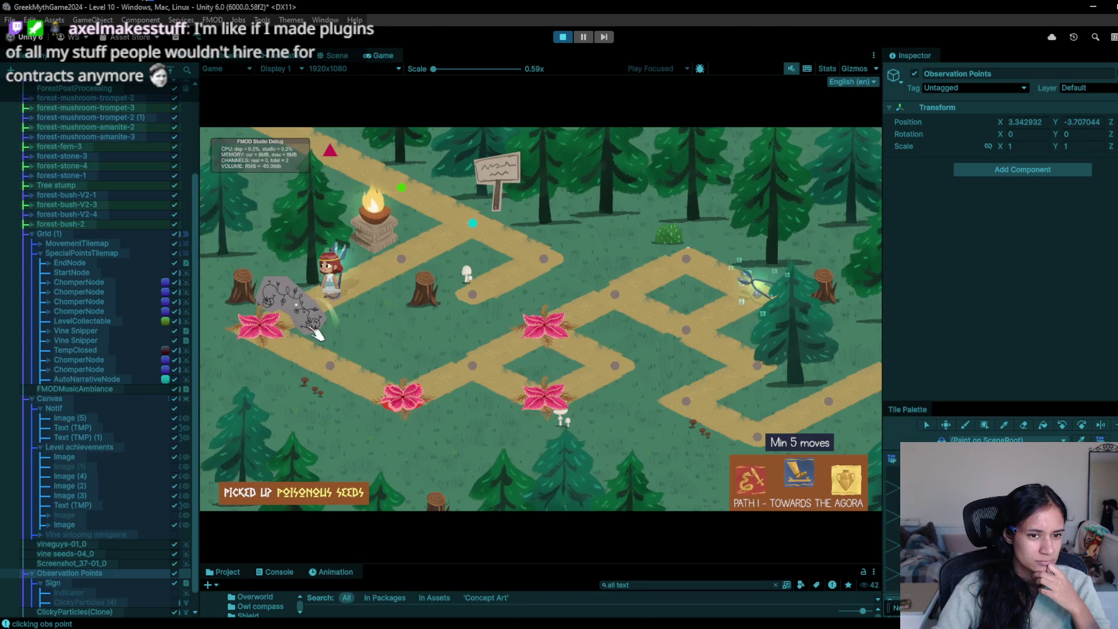
{"action": "left_click", "coordinate": [330, 305]}
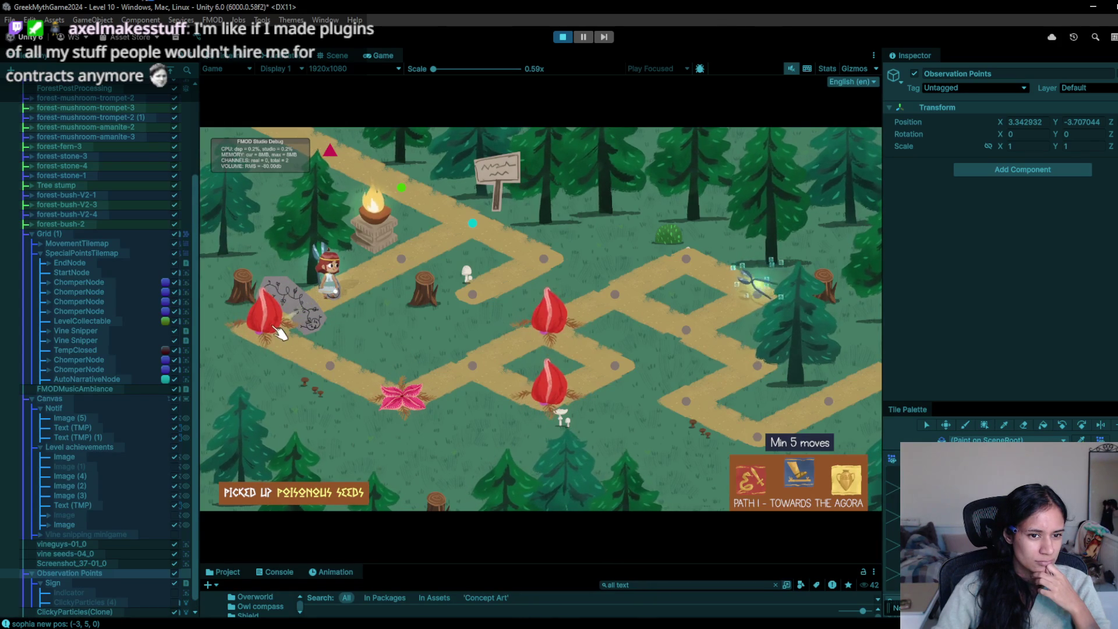
{"action": "left_click", "coordinate": [274, 327]}
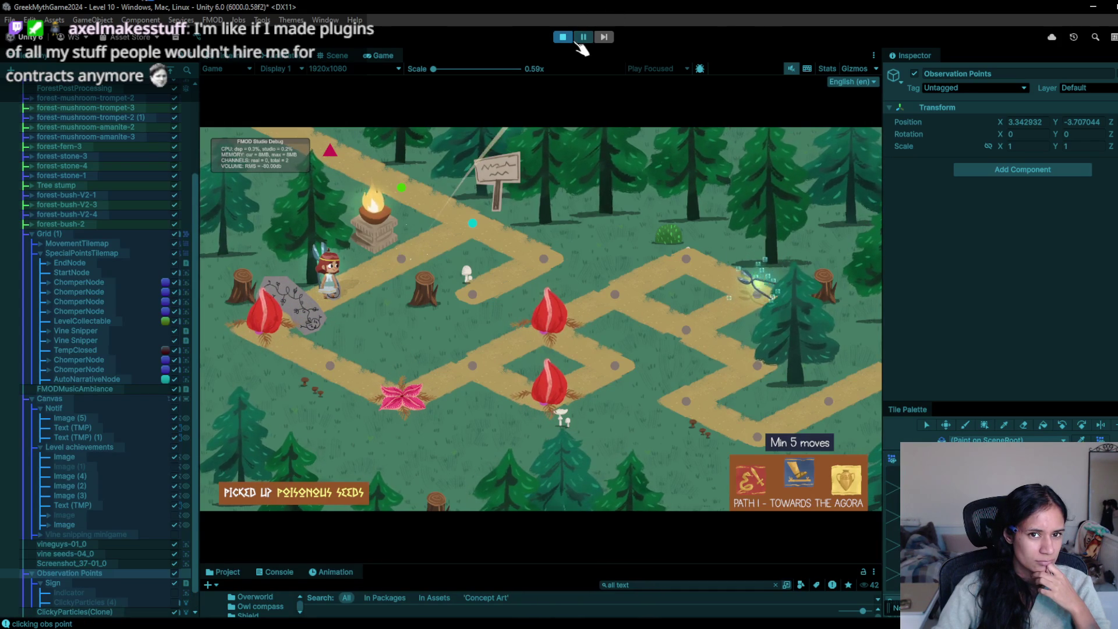
{"action": "left_click", "coordinate": [562, 36]}
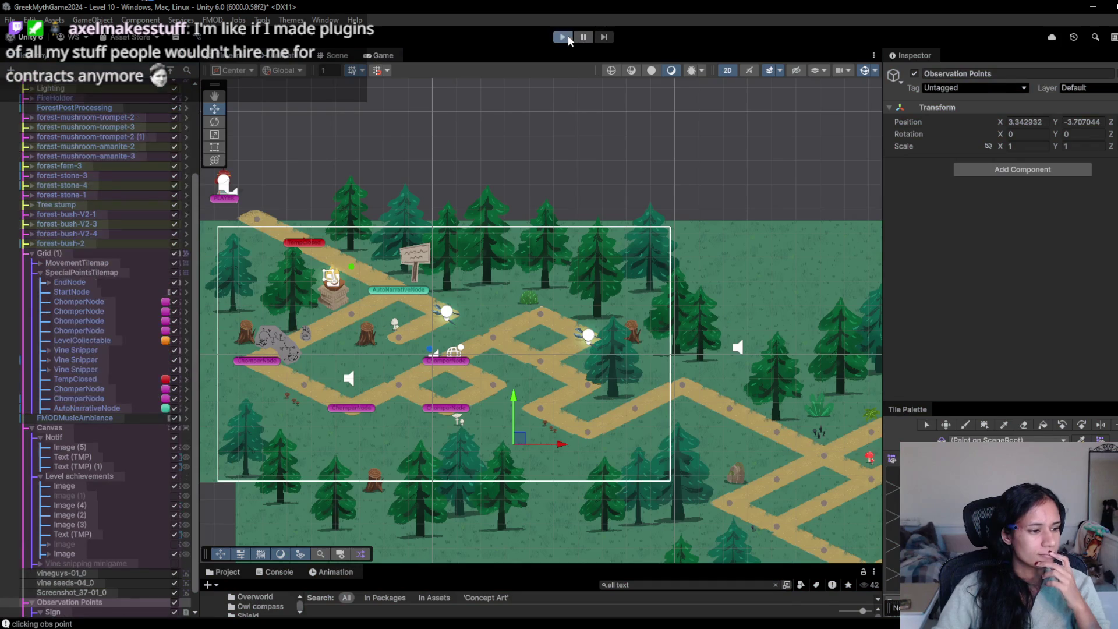
Step: Replay the level, walking past the fire pillar, brazier and seed-bag nodes, then stop
{"action": "left_click", "coordinate": [569, 39]}
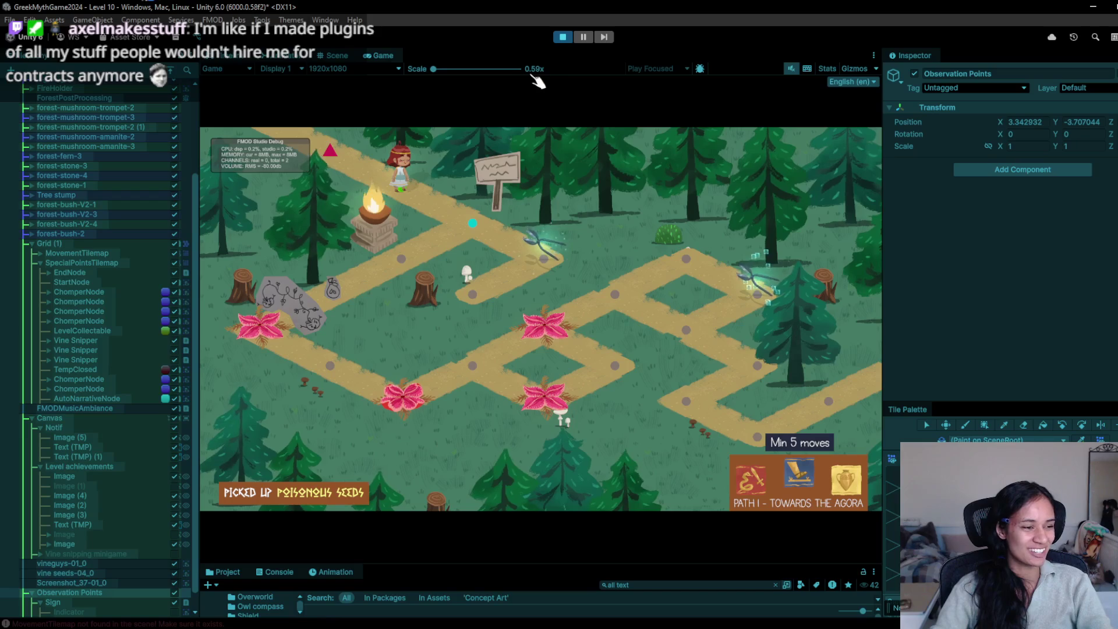
{"action": "left_click", "coordinate": [431, 248]}
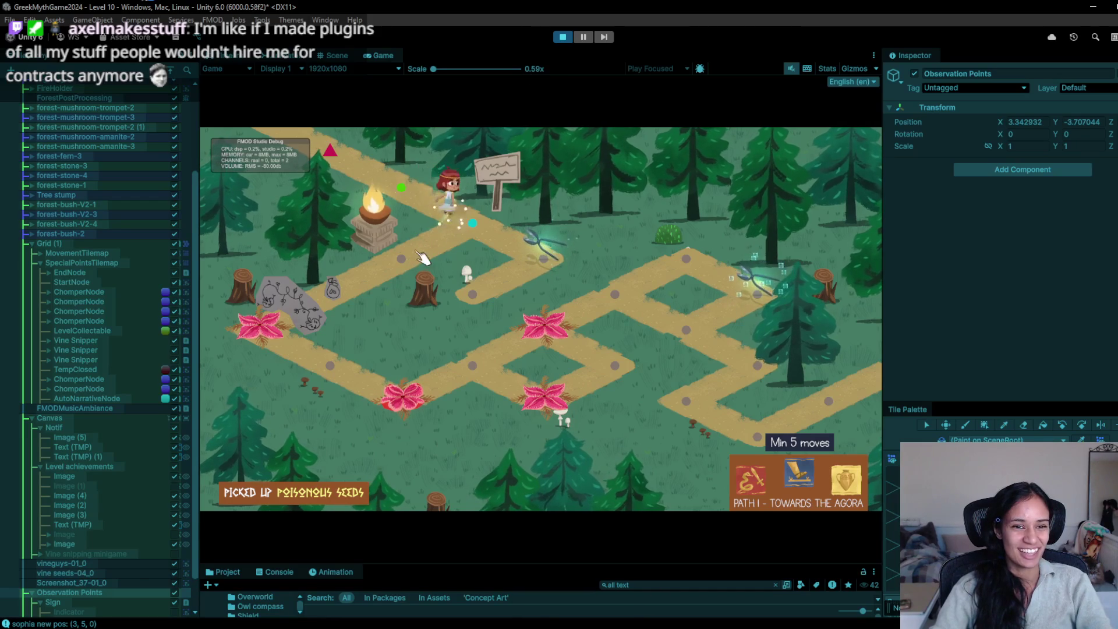
{"action": "left_click", "coordinate": [385, 263]}
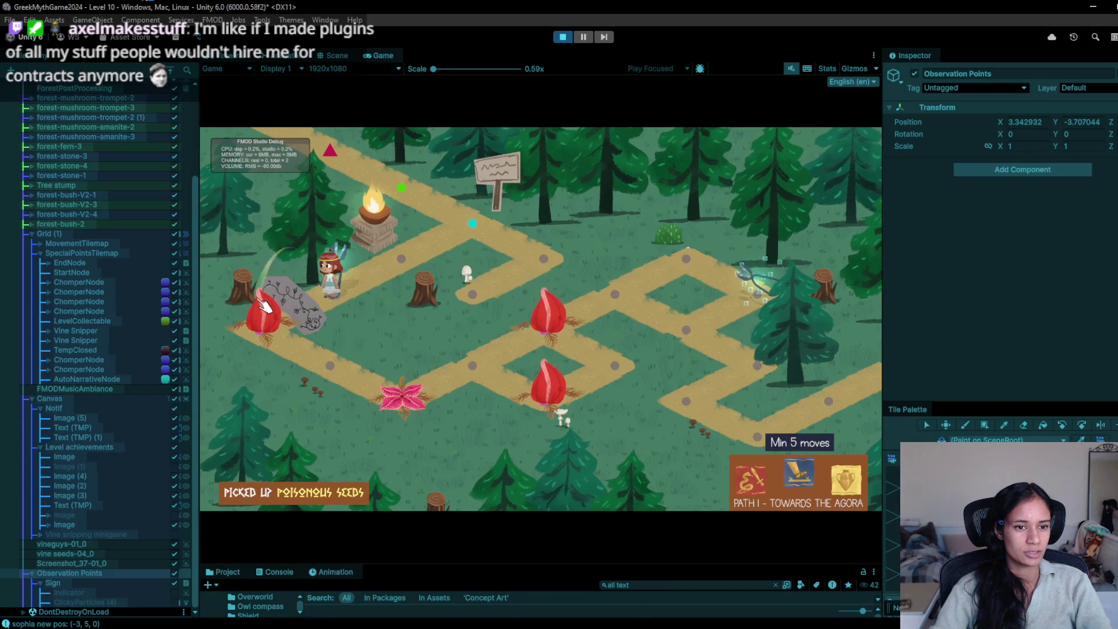
{"action": "left_click", "coordinate": [401, 256]}
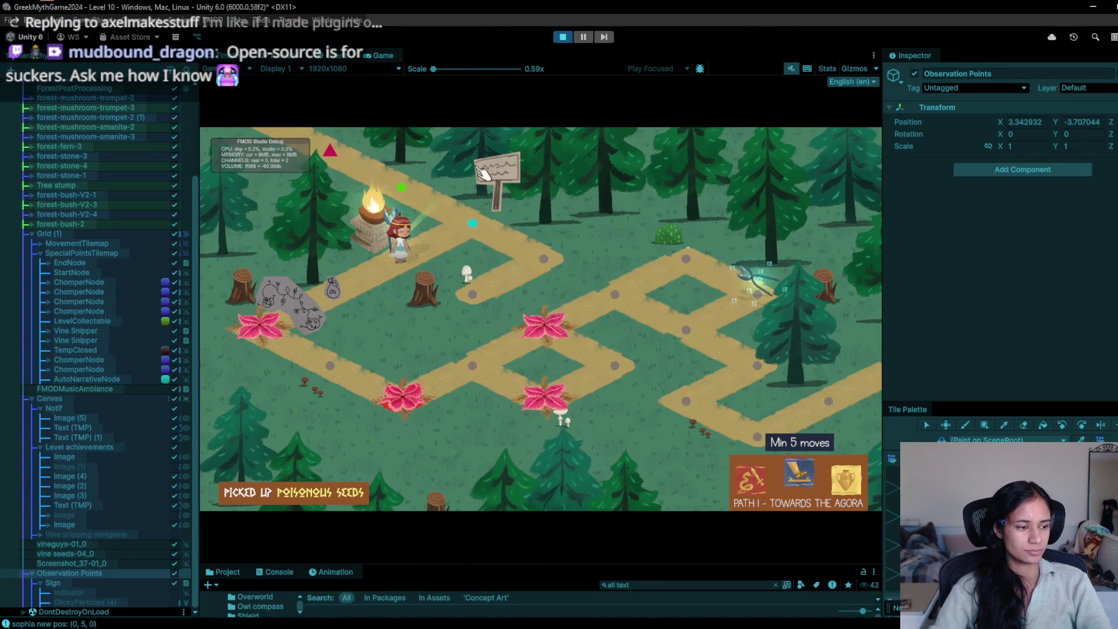
{"action": "left_click", "coordinate": [334, 291]}
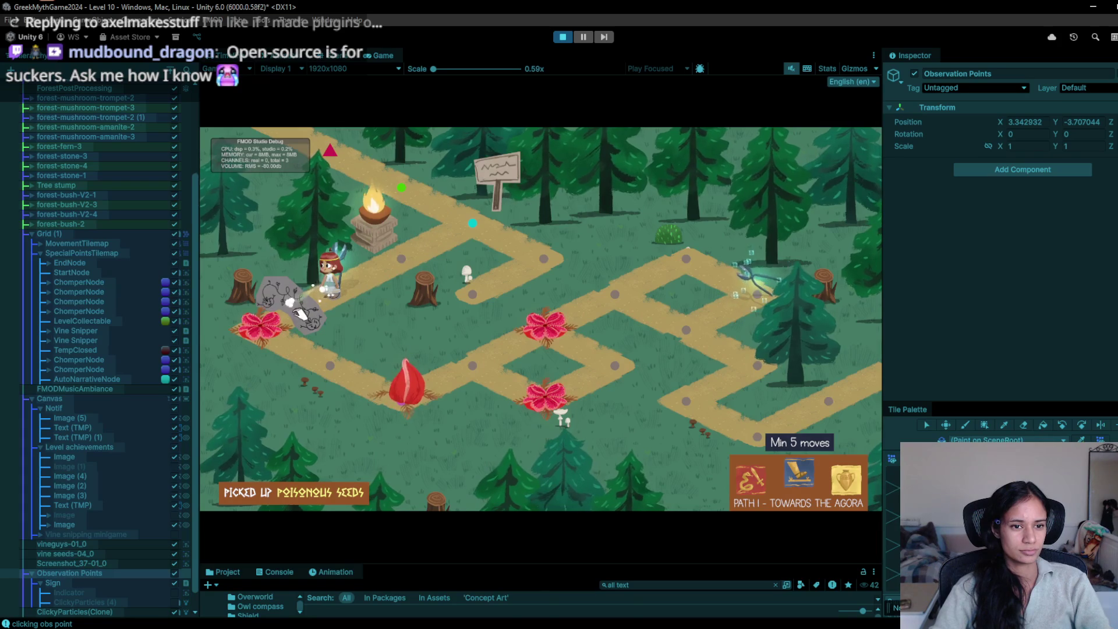
{"action": "left_click", "coordinate": [336, 292]}
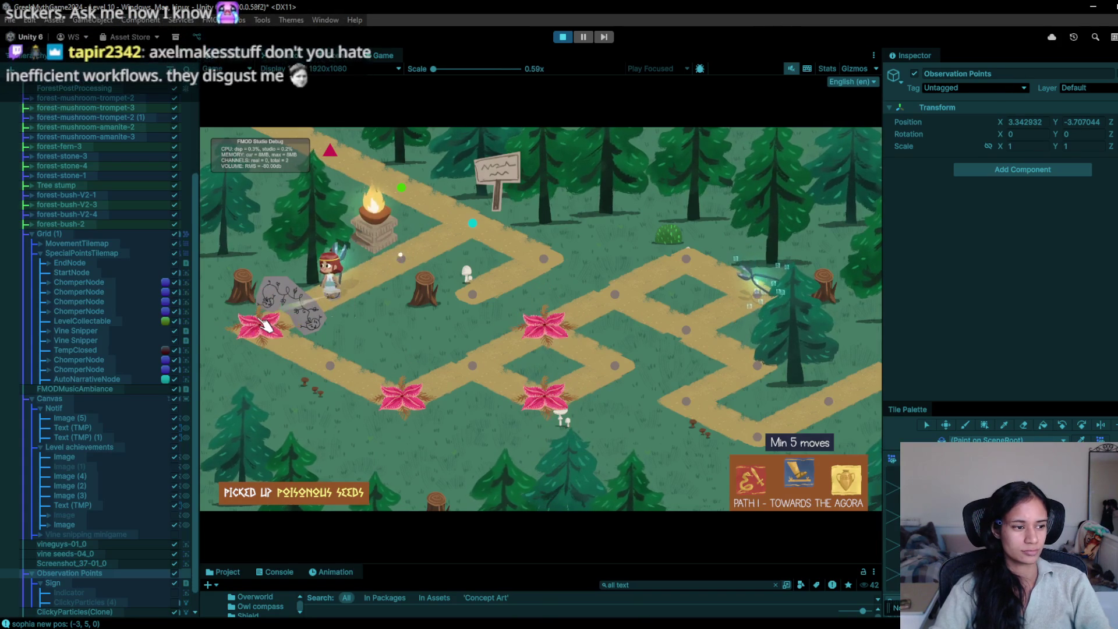
{"action": "left_click", "coordinate": [330, 287]}
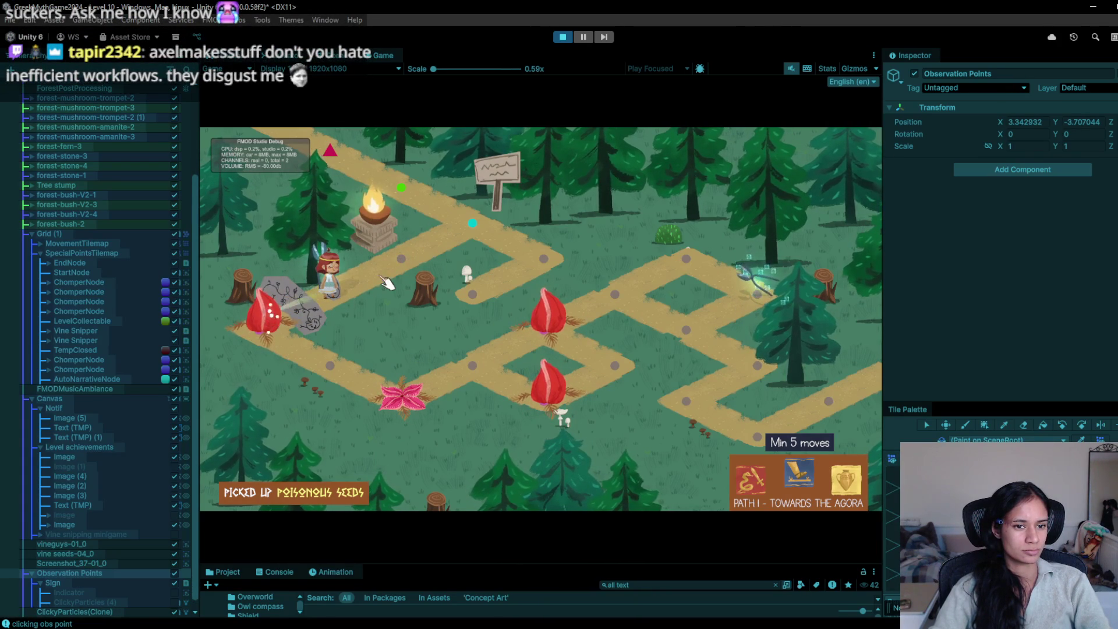
{"action": "left_click", "coordinate": [563, 37]}
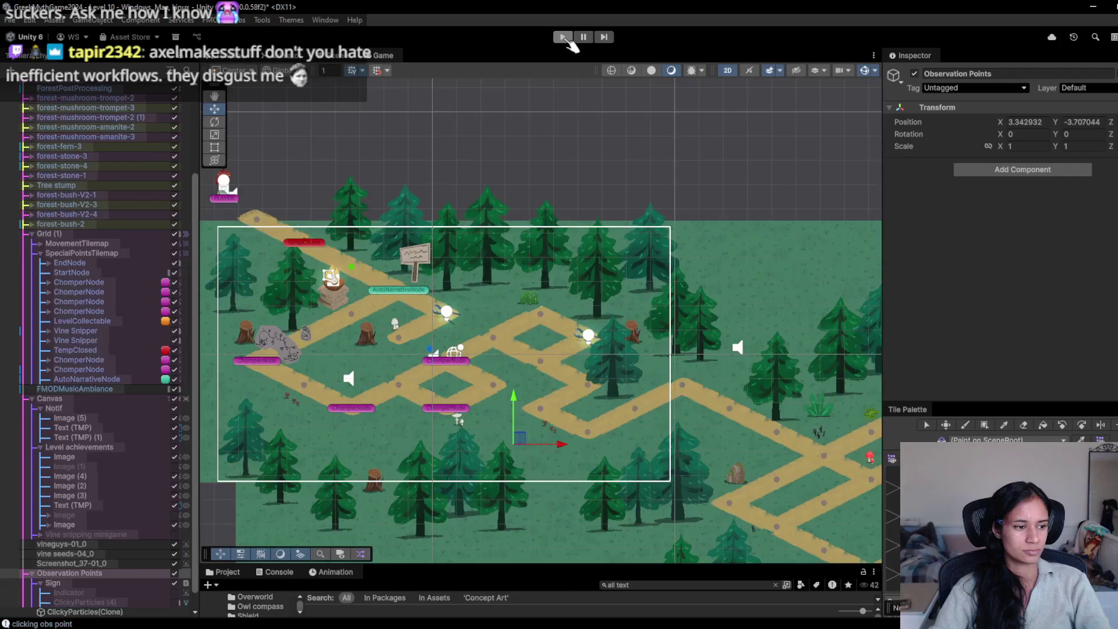
Step: Run one more brief play test and stop it
{"action": "scroll", "coordinate": [408, 407], "scroll_direction": "up", "scroll_amount": 2}
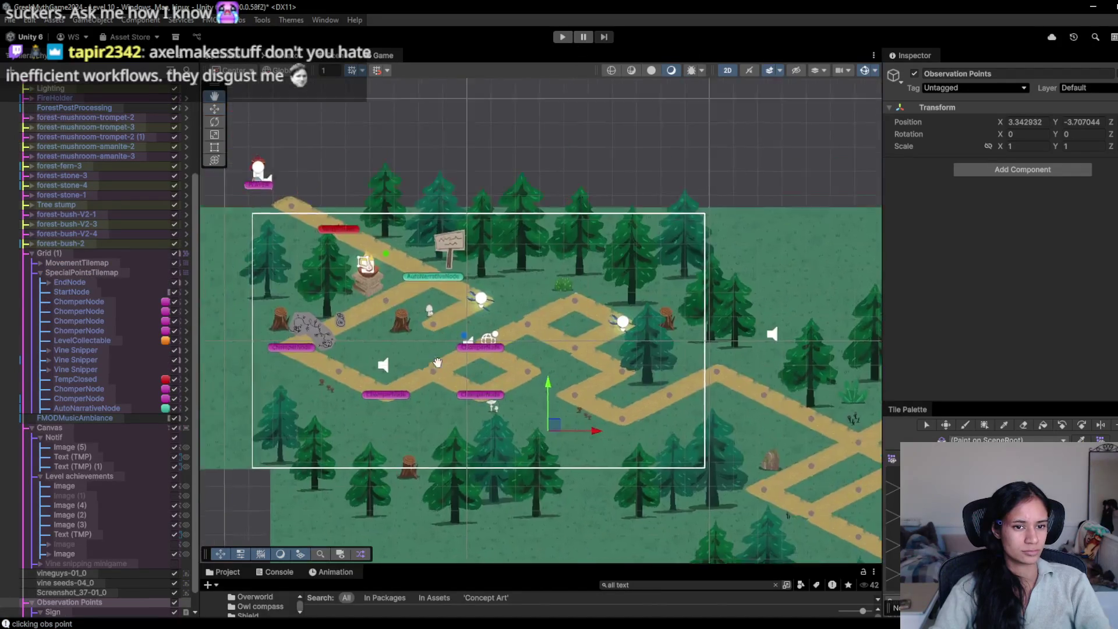
{"action": "left_click", "coordinate": [562, 39]}
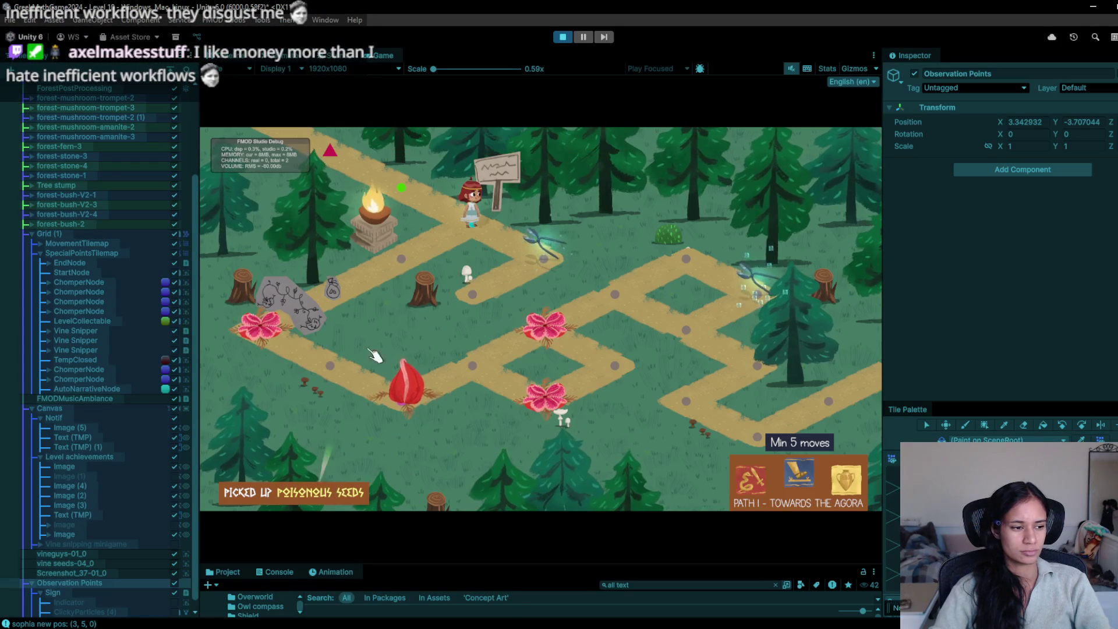
{"action": "left_click", "coordinate": [564, 37]}
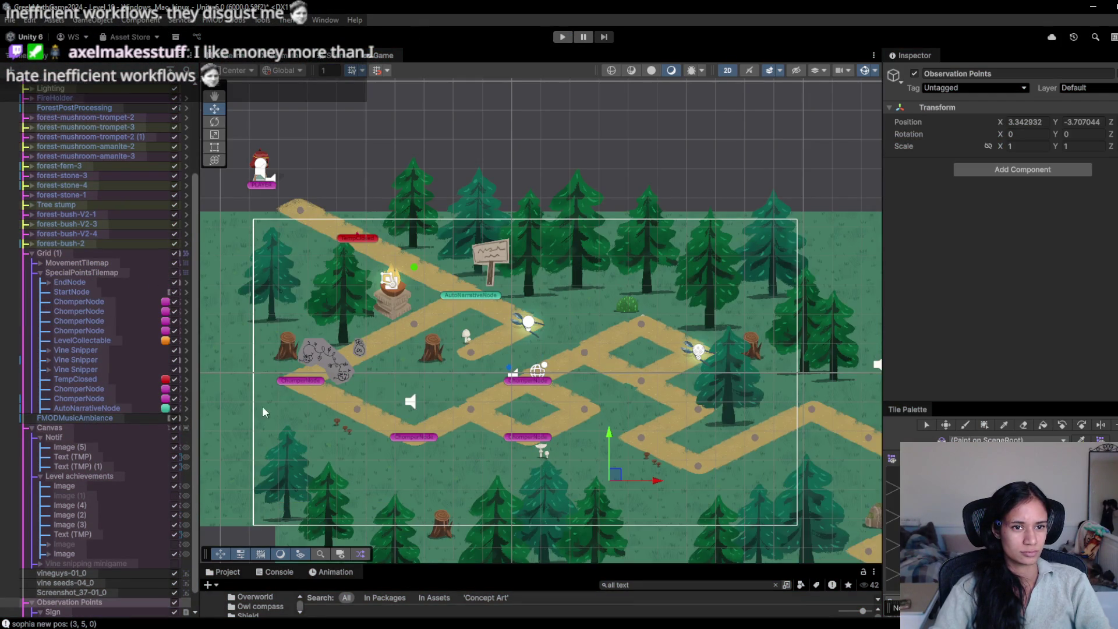
Step: Frame the Observation Points in the Scene view, then bring the Paint level sketch forward
{"action": "left_click_drag", "start_coordinate": [259, 382], "coordinate": [380, 221]}
{"action": "left_click", "coordinate": [85, 603]}
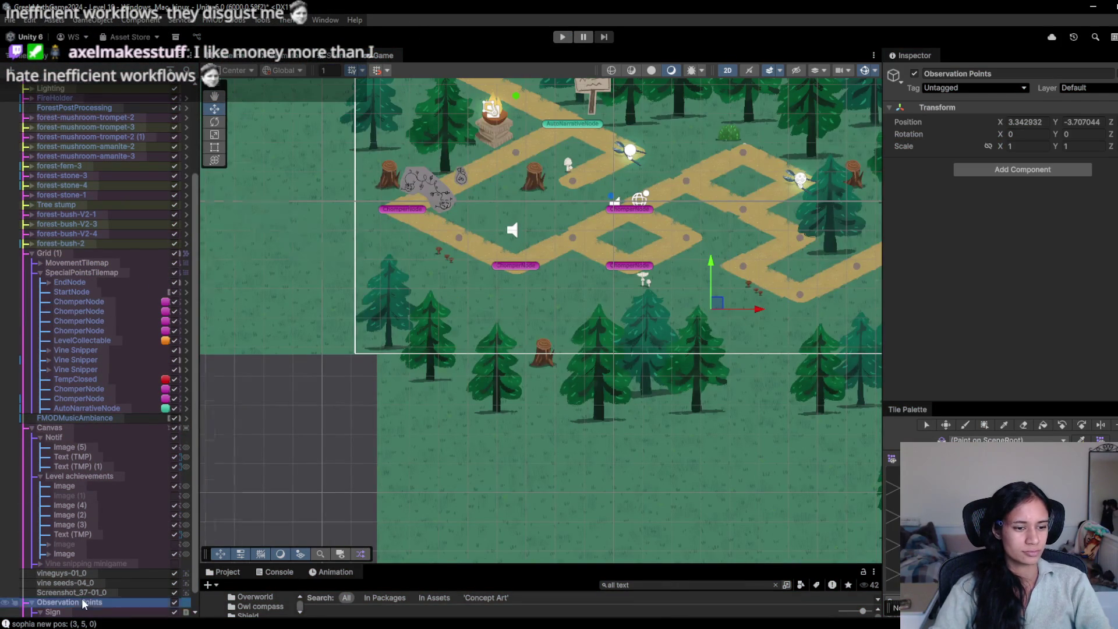
{"action": "key", "text": "f"}
{"action": "scroll", "coordinate": [446, 408], "scroll_direction": "down", "scroll_amount": 6}
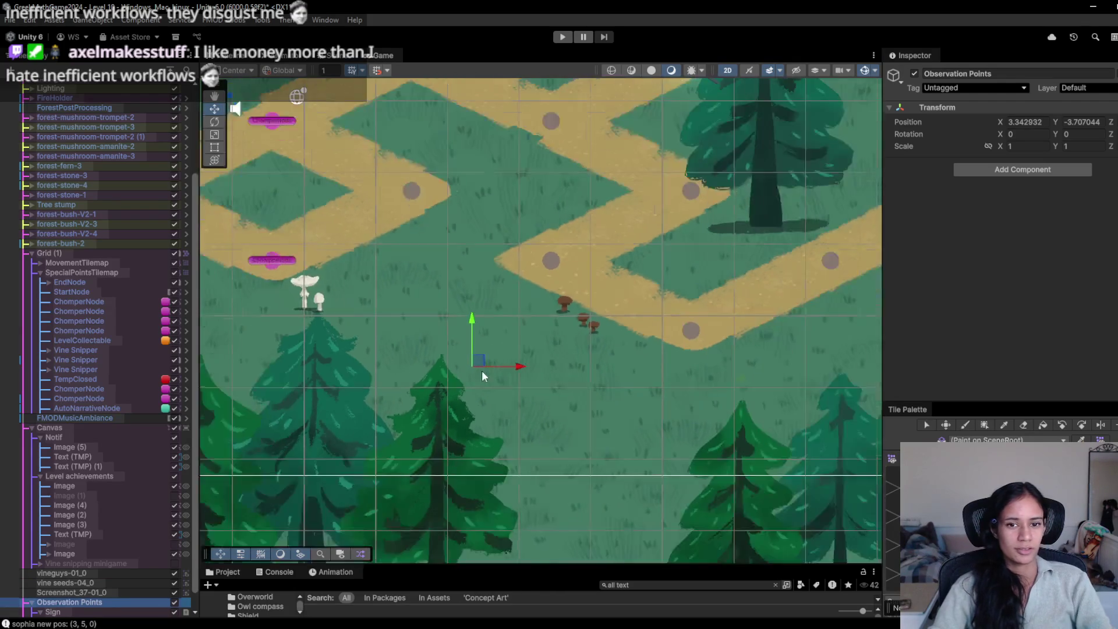
{"action": "scroll", "coordinate": [483, 372], "scroll_direction": "down", "scroll_amount": 3}
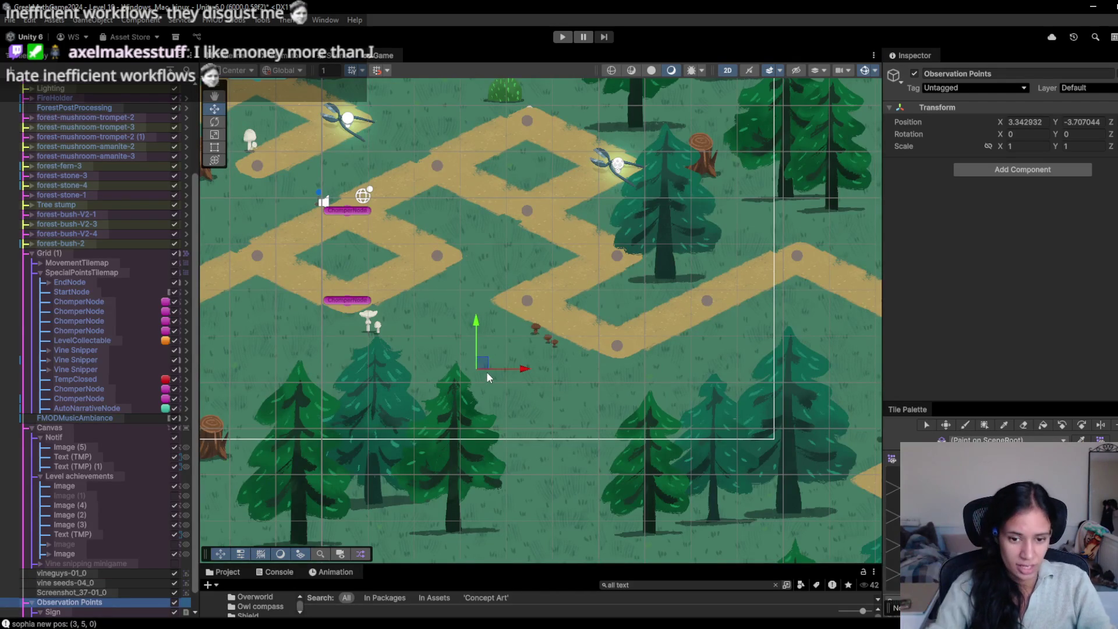
{"action": "left_click", "coordinate": [651, 603]}
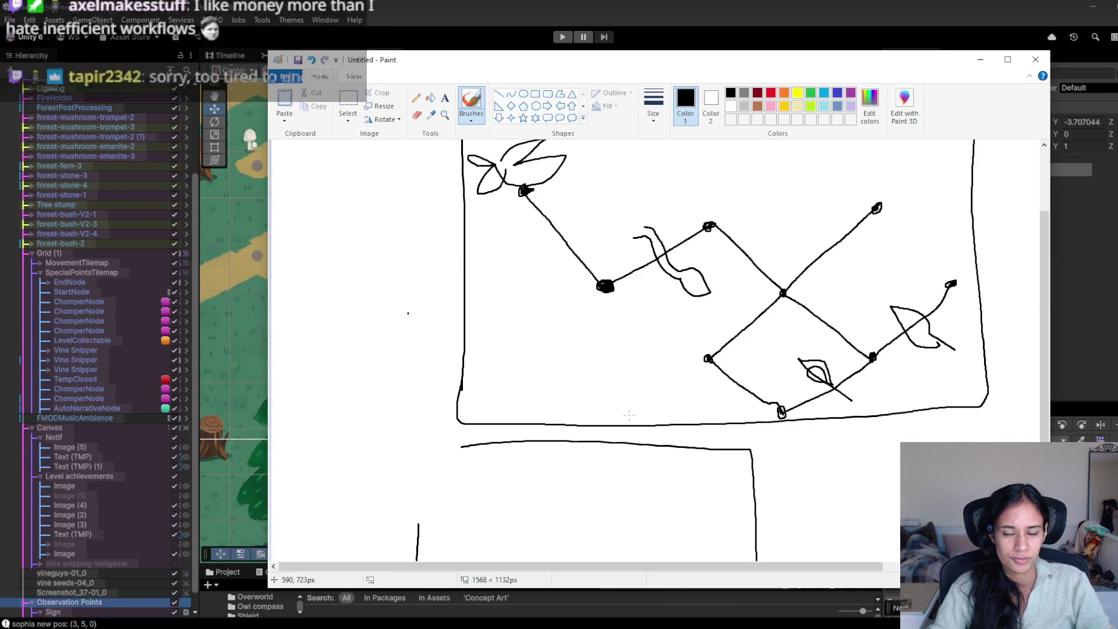
Step: Scroll the Paint sketch down to the Randomize frame, then return to Unity and play the level
{"action": "scroll", "coordinate": [629, 415], "scroll_direction": "down", "scroll_amount": 5}
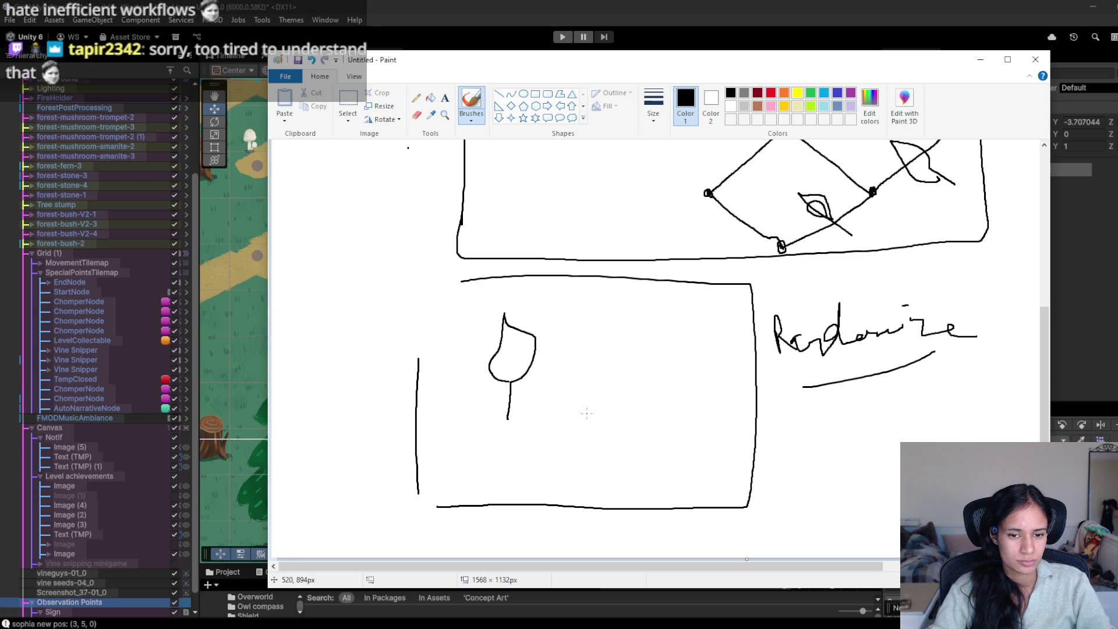
{"action": "left_click", "coordinate": [561, 41]}
{"action": "left_click", "coordinate": [561, 41]}
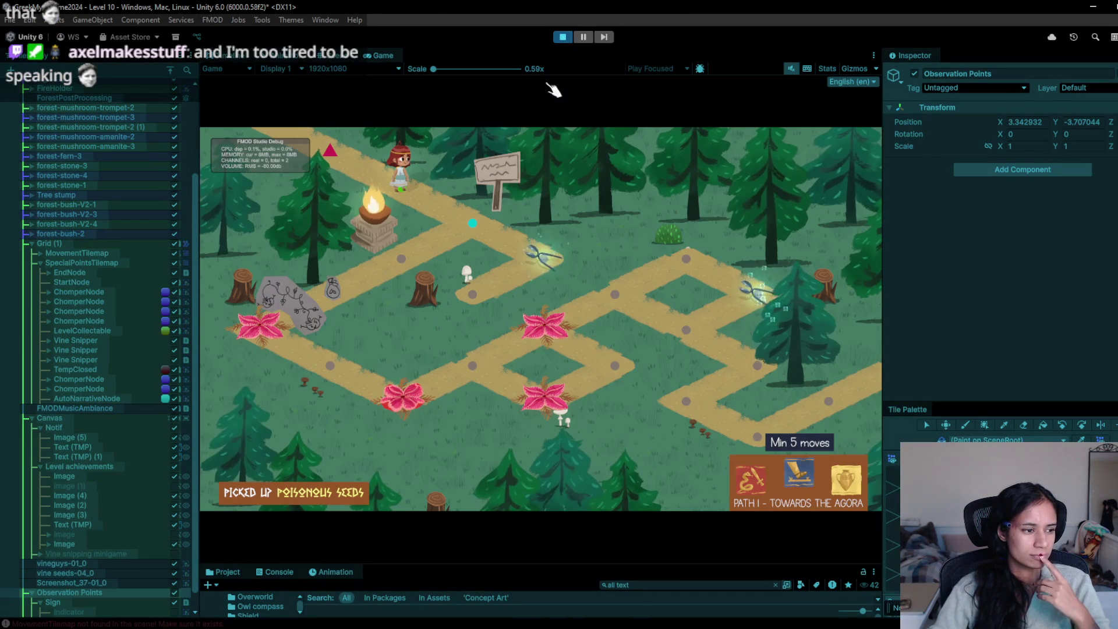
Step: Walk the character to the vine snipper node, stop play, and select the last Level achievements Image
{"action": "left_click", "coordinate": [472, 223]}
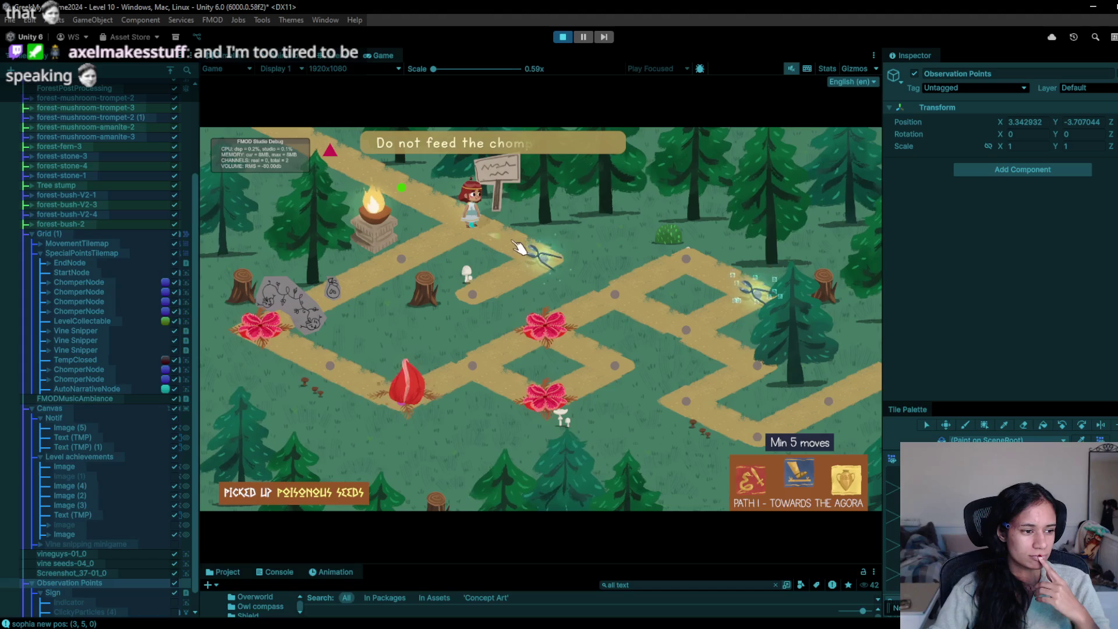
{"action": "left_click", "coordinate": [556, 260]}
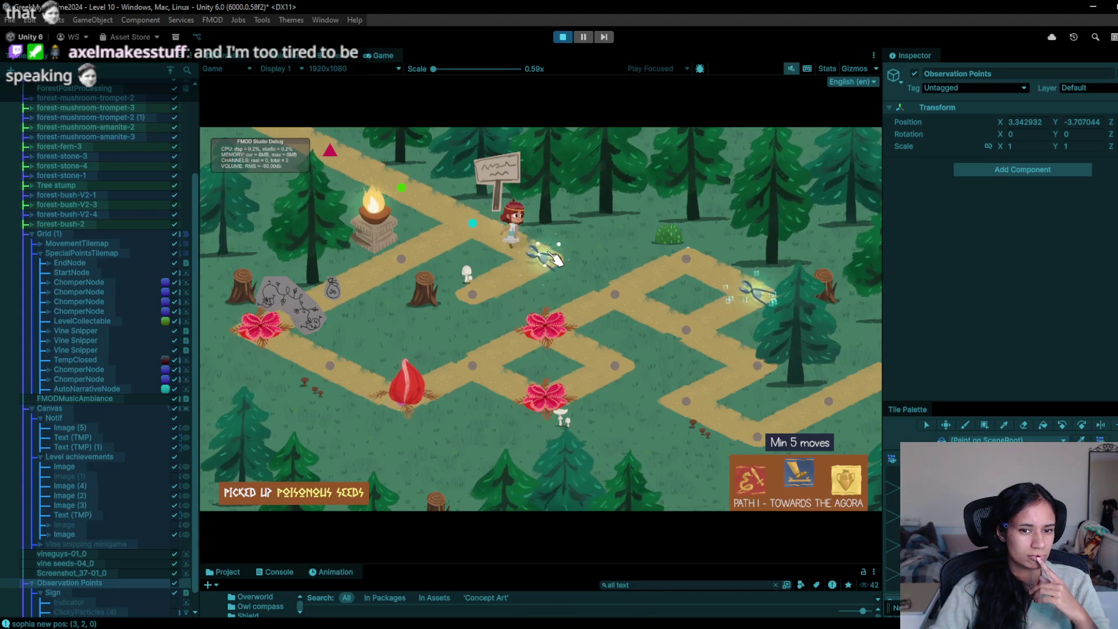
{"action": "left_click", "coordinate": [563, 37]}
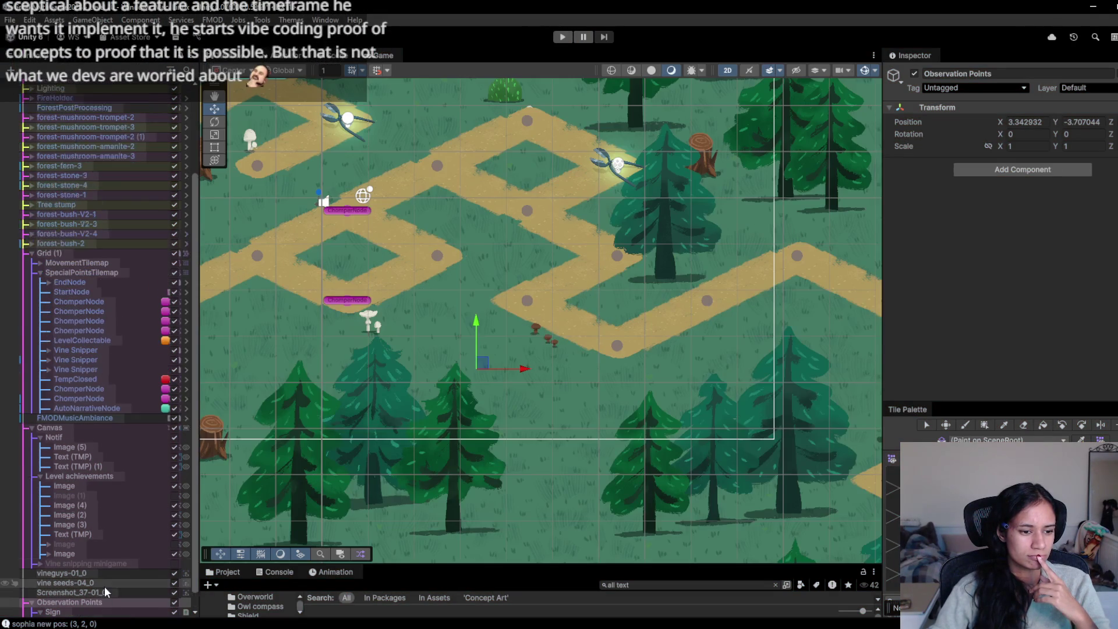
{"action": "scroll", "coordinate": [103, 606], "scroll_direction": "up", "scroll_amount": 4}
{"action": "scroll", "coordinate": [104, 603], "scroll_direction": "down", "scroll_amount": 5}
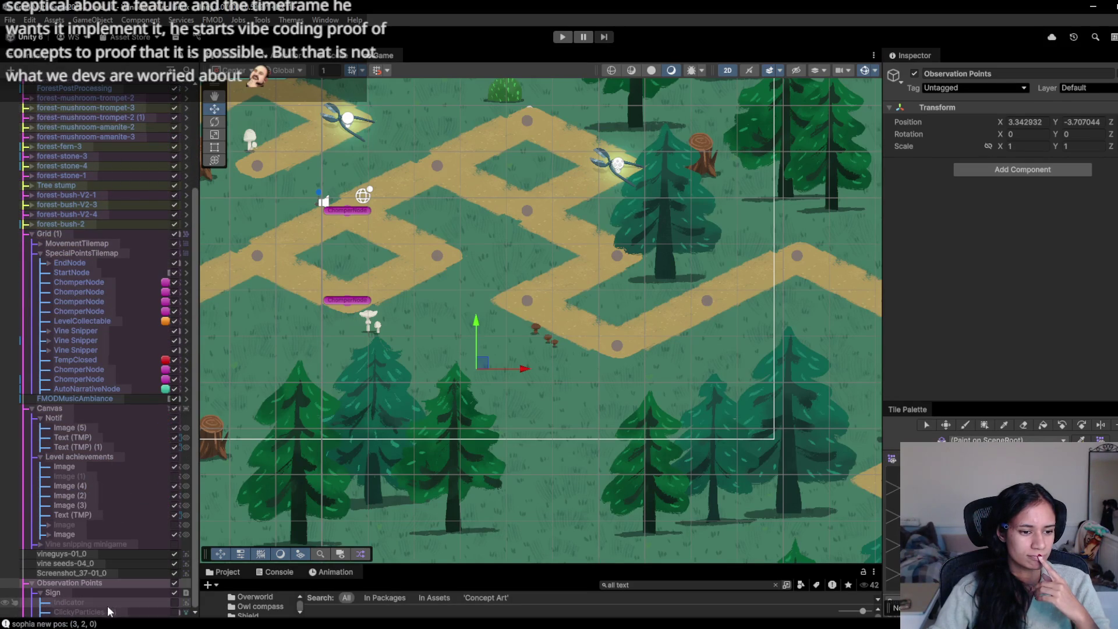
{"action": "left_click", "coordinate": [115, 534]}
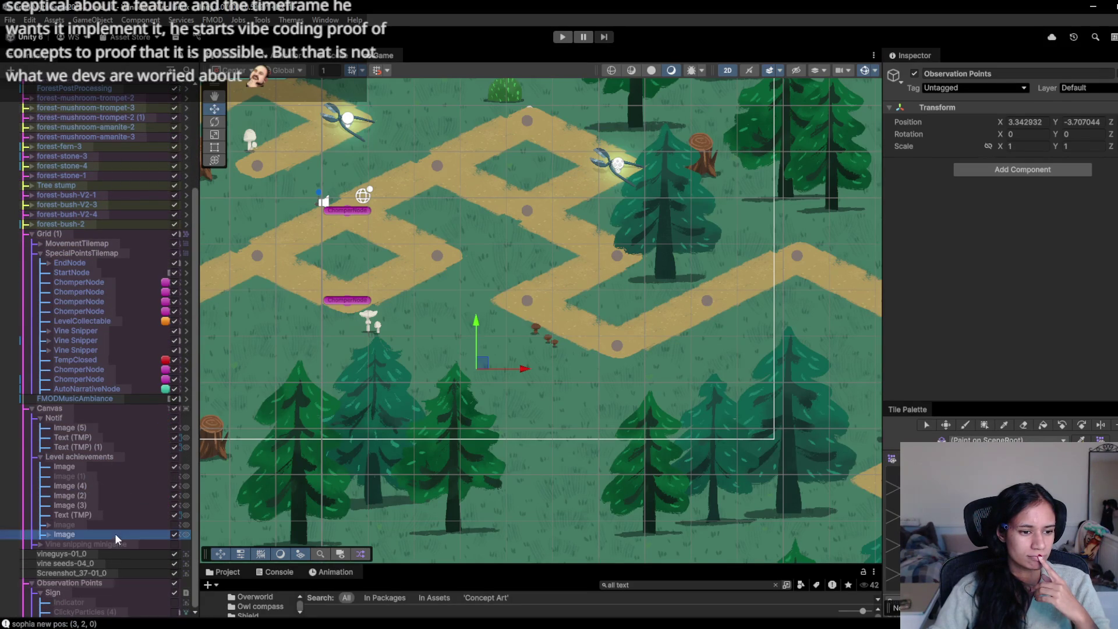
Step: Set the banner title text's Font Asset to Gelio Fasolada SDF
{"action": "double_click", "coordinate": [114, 534]}
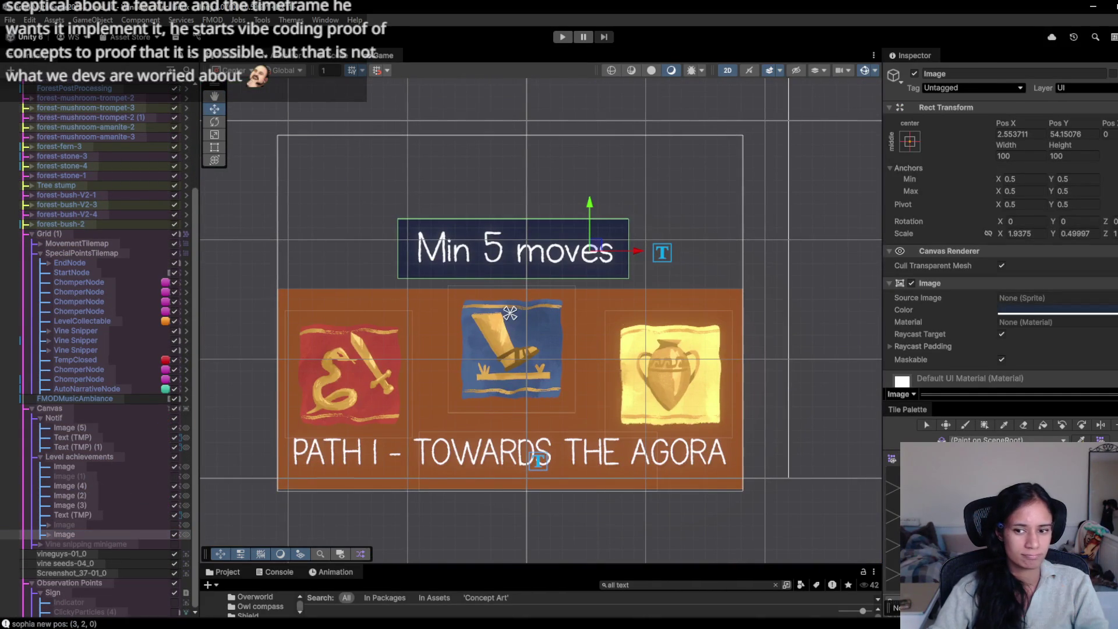
{"action": "left_click", "coordinate": [104, 505]}
{"action": "left_click", "coordinate": [100, 516]}
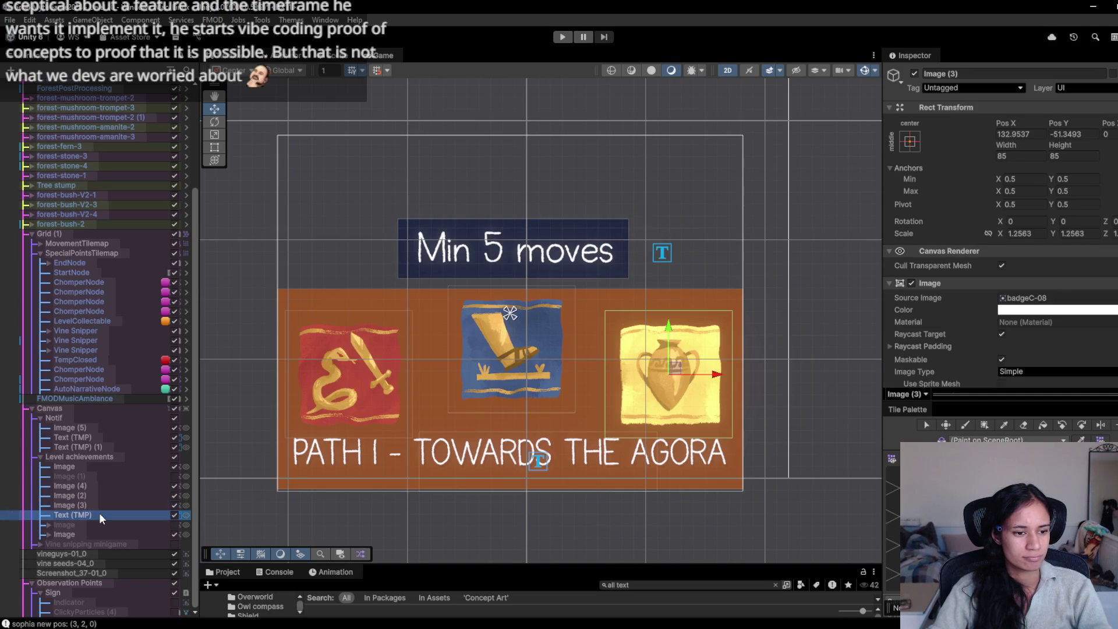
{"action": "scroll", "coordinate": [1023, 362], "scroll_direction": "down", "scroll_amount": 3}
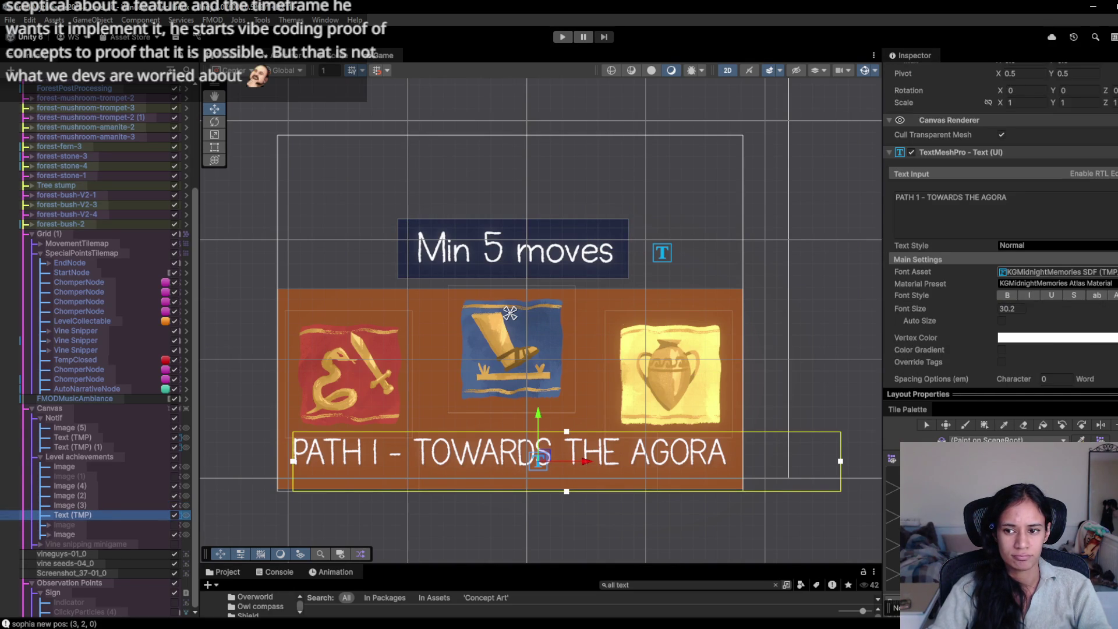
{"action": "left_click", "coordinate": [1115, 272]}
{"action": "left_click", "coordinate": [811, 299]}
{"action": "left_click", "coordinate": [846, 309]}
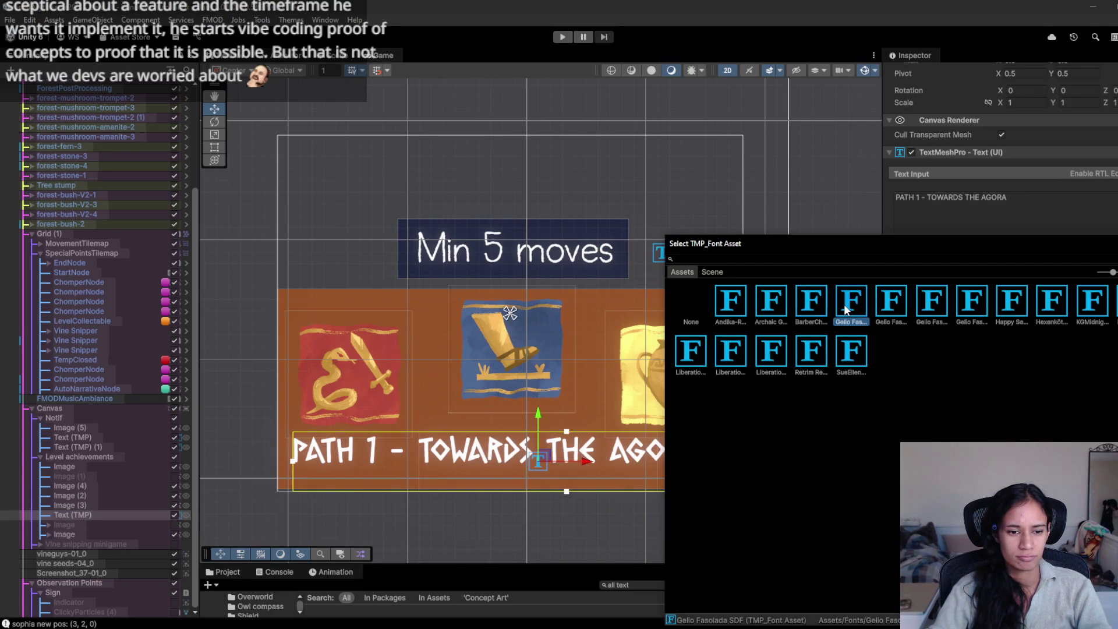
{"action": "double_click", "coordinate": [846, 308]}
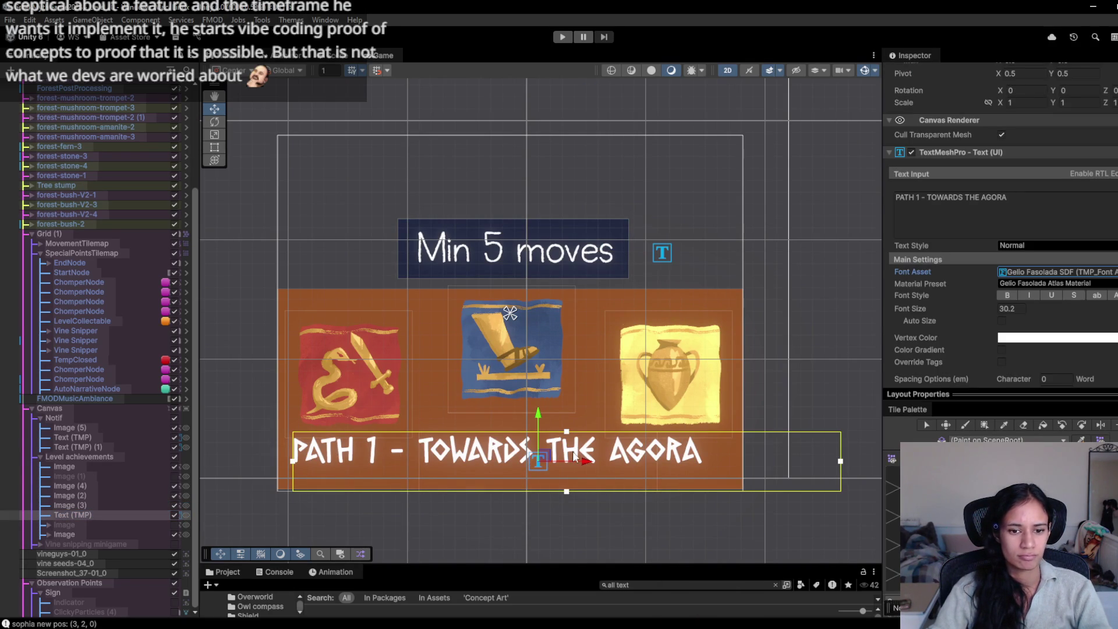
Step: Centre-align the title and move it left and slightly down beneath the badges
{"action": "scroll", "coordinate": [1067, 356], "scroll_direction": "down", "scroll_amount": 3}
{"action": "left_click", "coordinate": [1018, 310]}
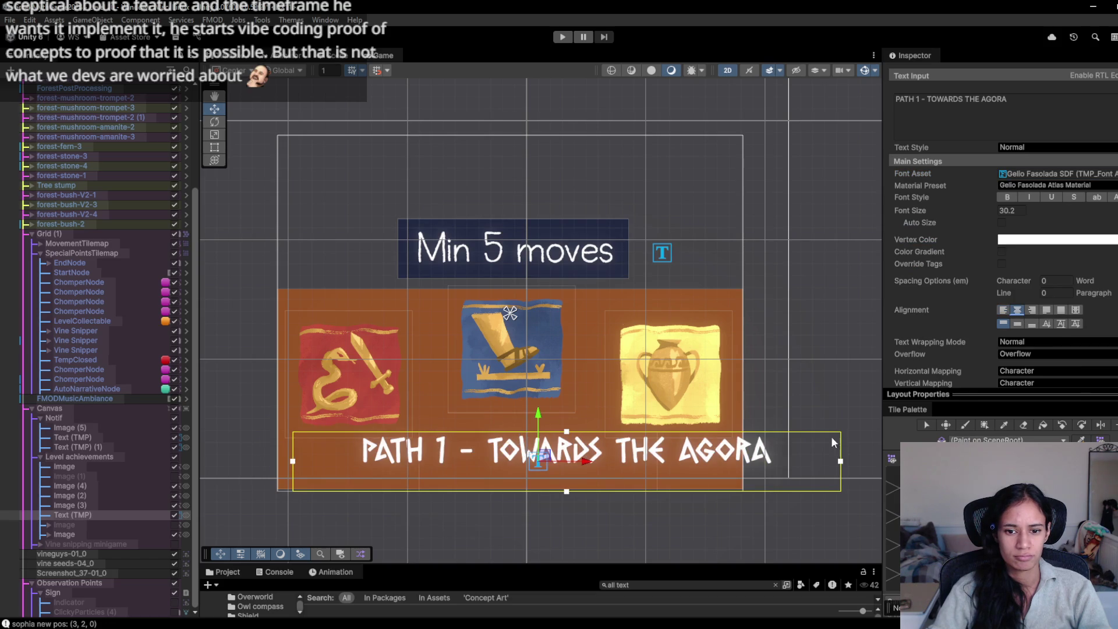
{"action": "left_click_drag", "start_coordinate": [583, 464], "coordinate": [526, 463]}
{"action": "left_click_drag", "start_coordinate": [480, 417], "coordinate": [480, 421]}
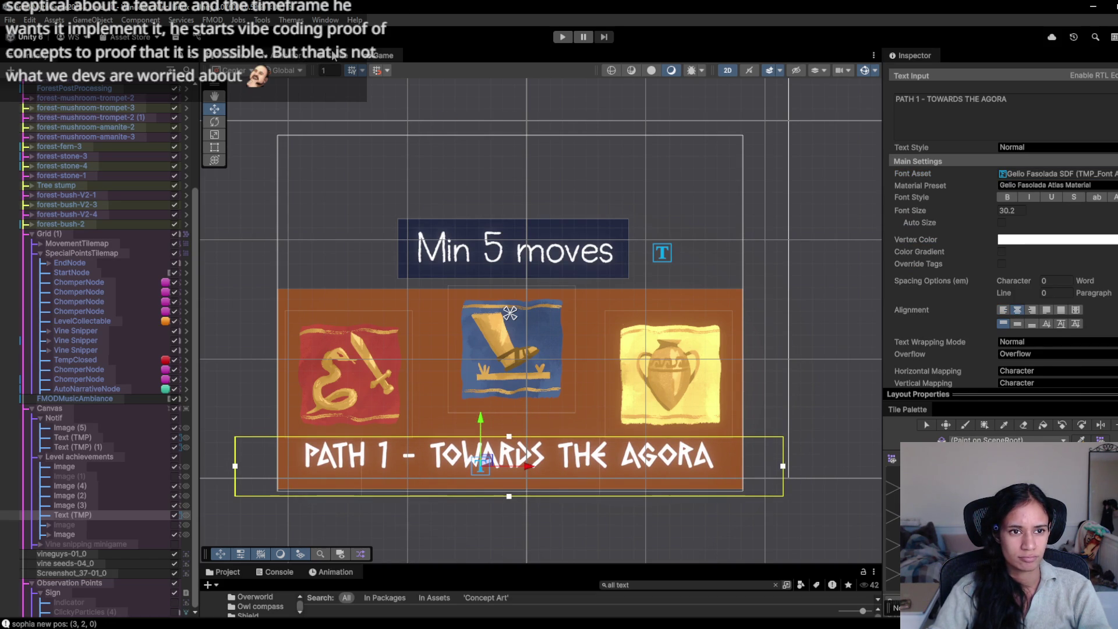
{"action": "left_click", "coordinate": [398, 55]}
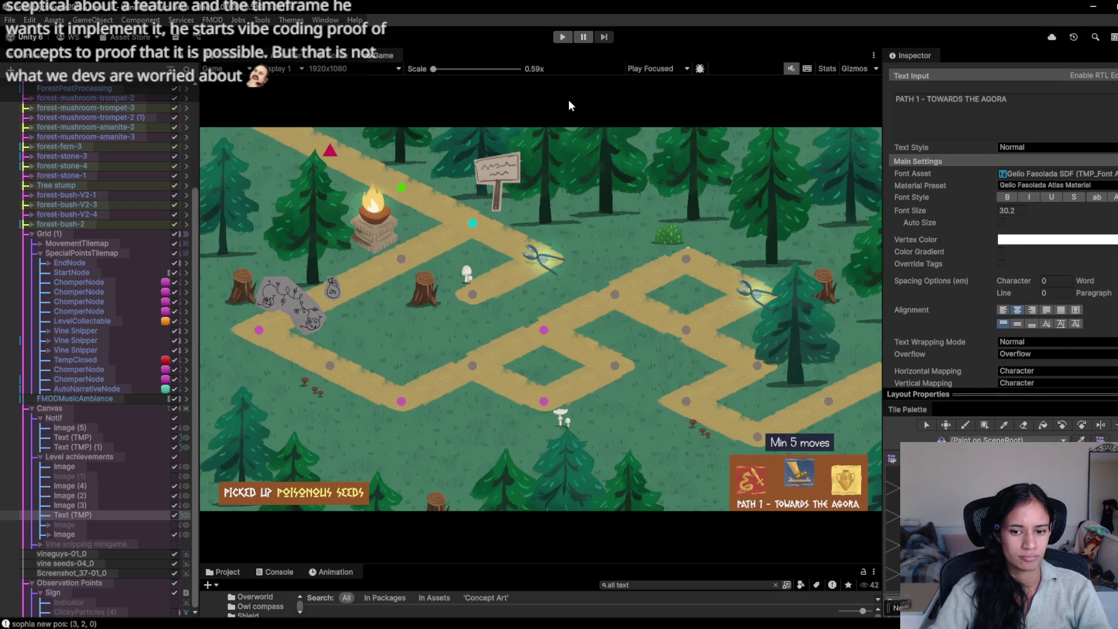
Step: Play the level and walk the character toward the sign, then back to the brazier
{"action": "left_click", "coordinate": [562, 38]}
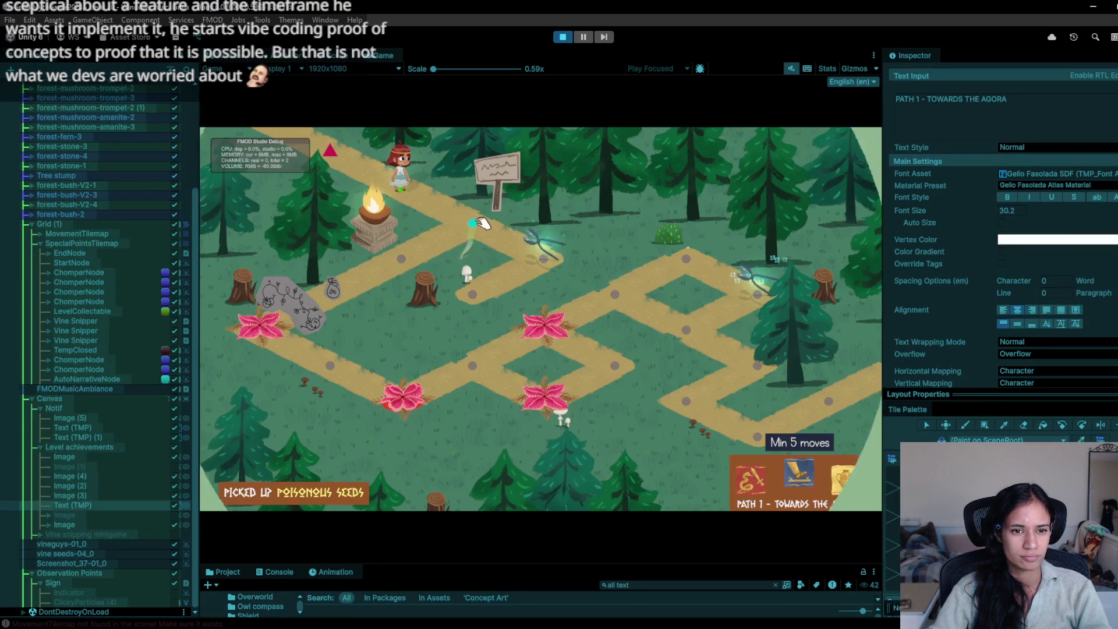
{"action": "left_click", "coordinate": [477, 217]}
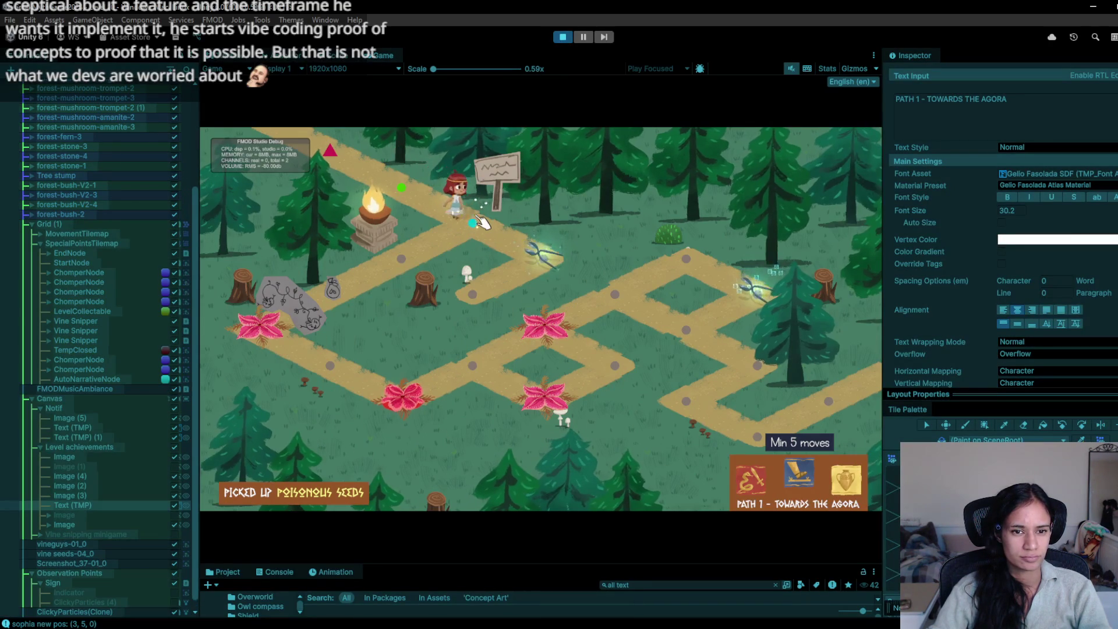
{"action": "left_click", "coordinate": [435, 252]}
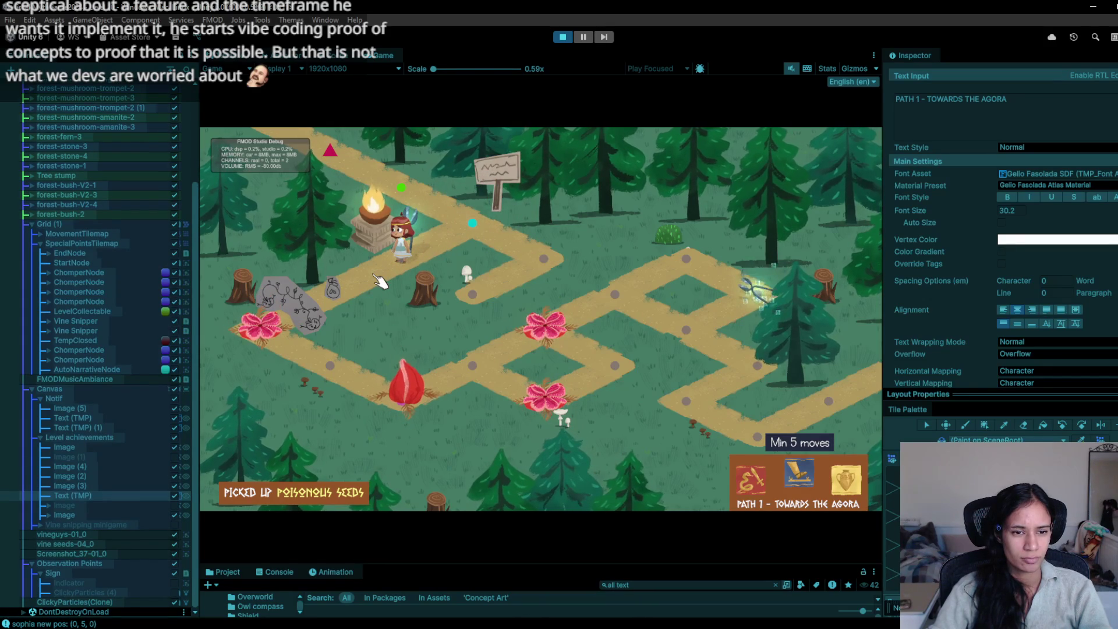
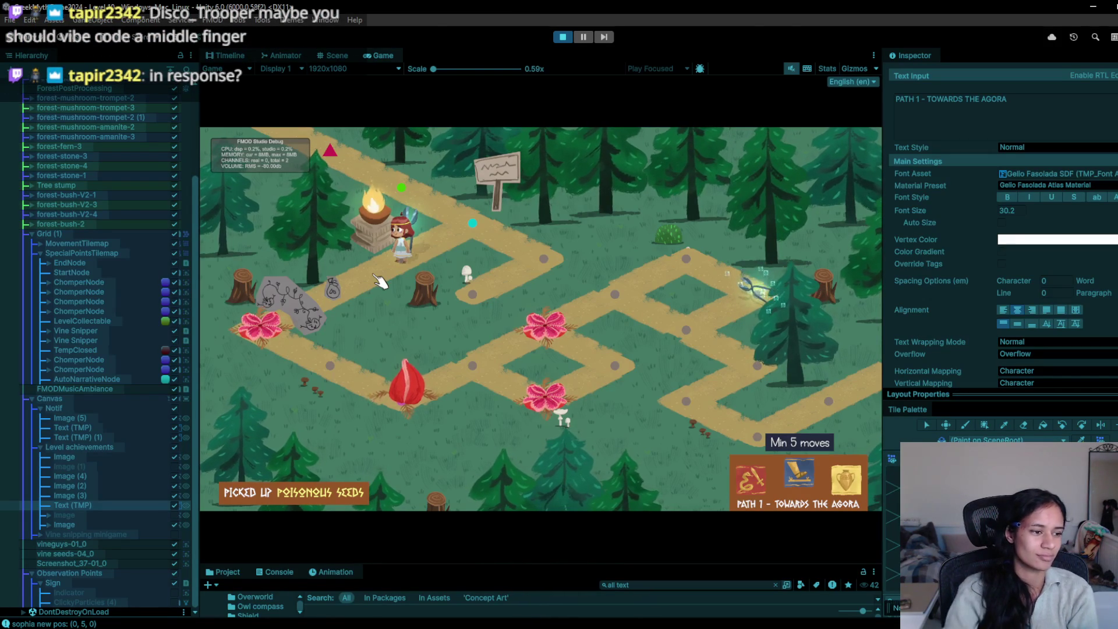
Step: Walk Sophia to the signpost and rock nodes, then widen the Game view
{"action": "left_click", "coordinate": [443, 213]}
{"action": "left_click", "coordinate": [410, 250]}
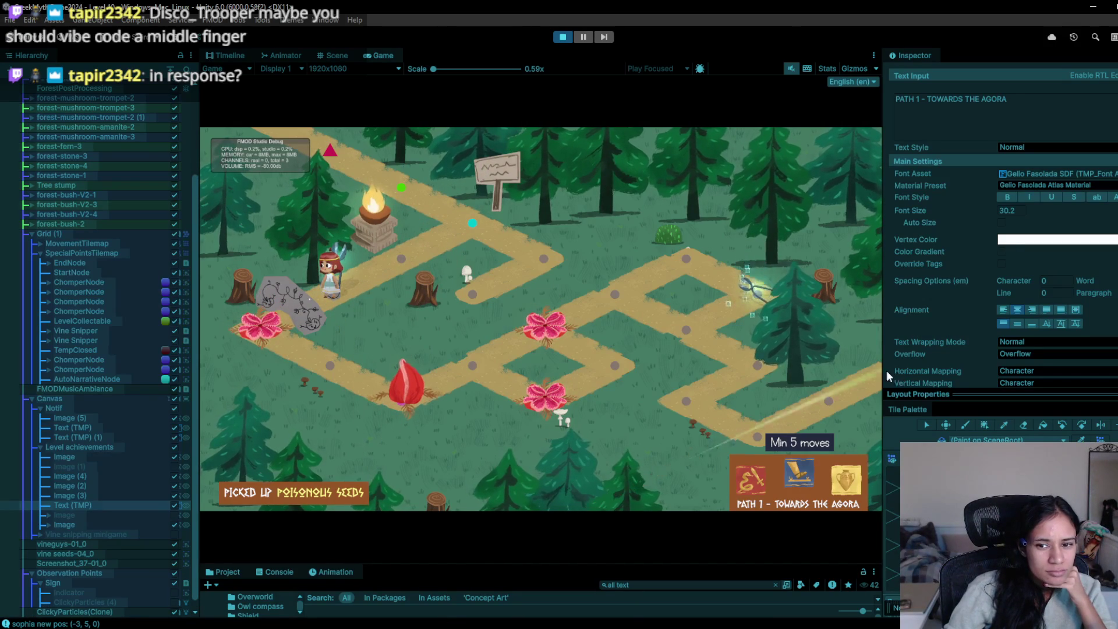
{"action": "left_click_drag", "start_coordinate": [883, 380], "coordinate": [1026, 380]}
{"action": "left_click", "coordinate": [533, 351]}
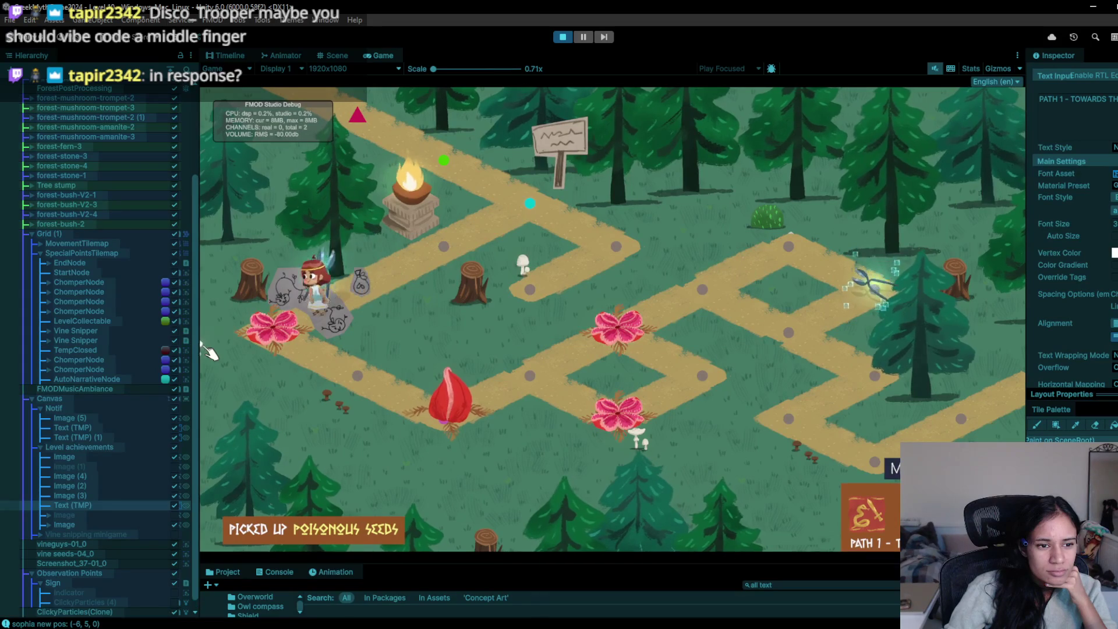
{"action": "left_click_drag", "start_coordinate": [201, 353], "coordinate": [67, 352]}
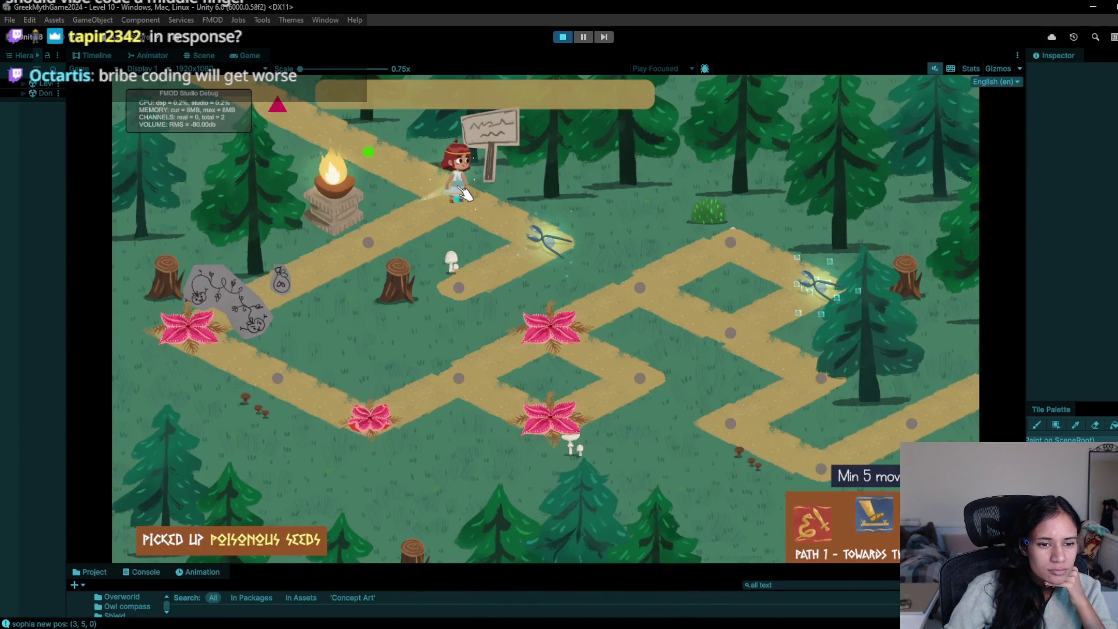
Step: Walk Sophia from the brazier tile to the right-hand node, the signpost, and back
{"action": "left_click", "coordinate": [390, 247]}
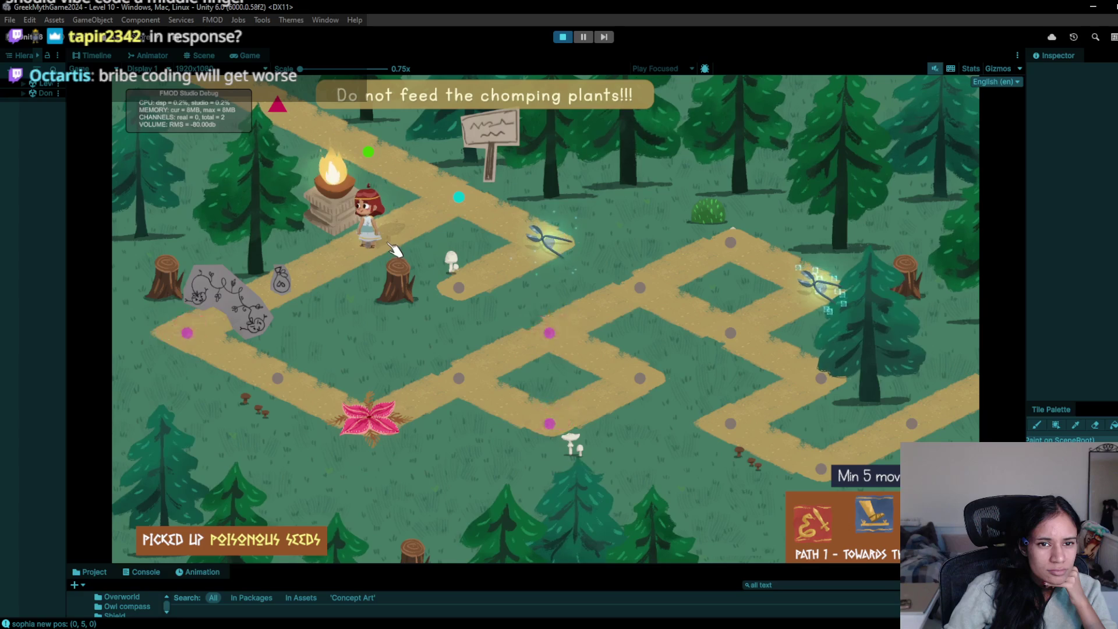
{"action": "left_click", "coordinate": [558, 254]}
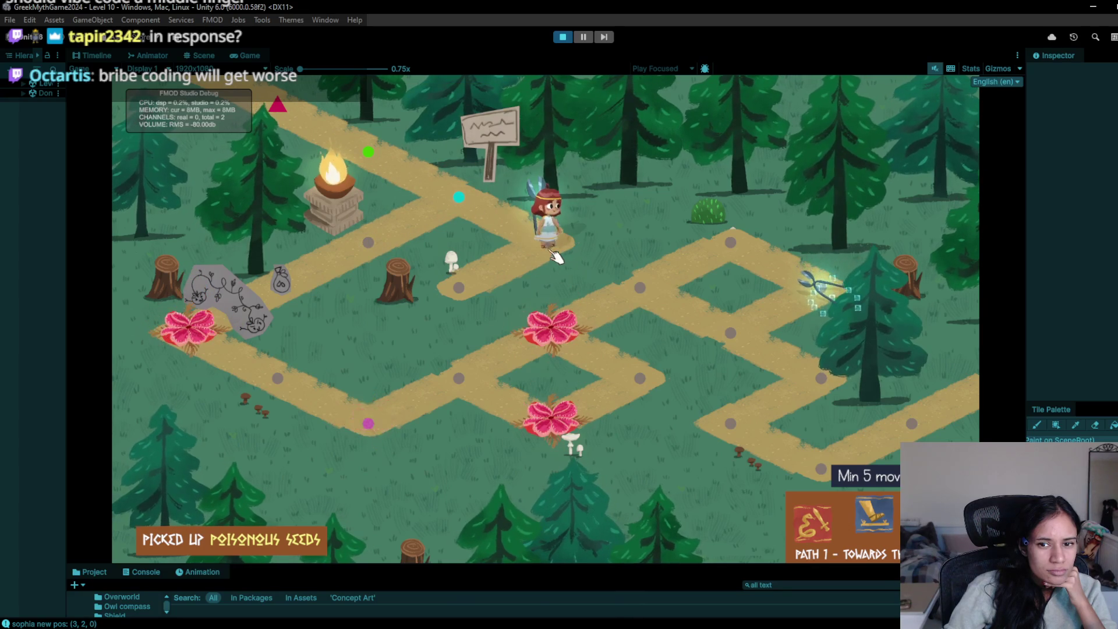
{"action": "left_click", "coordinate": [492, 196]}
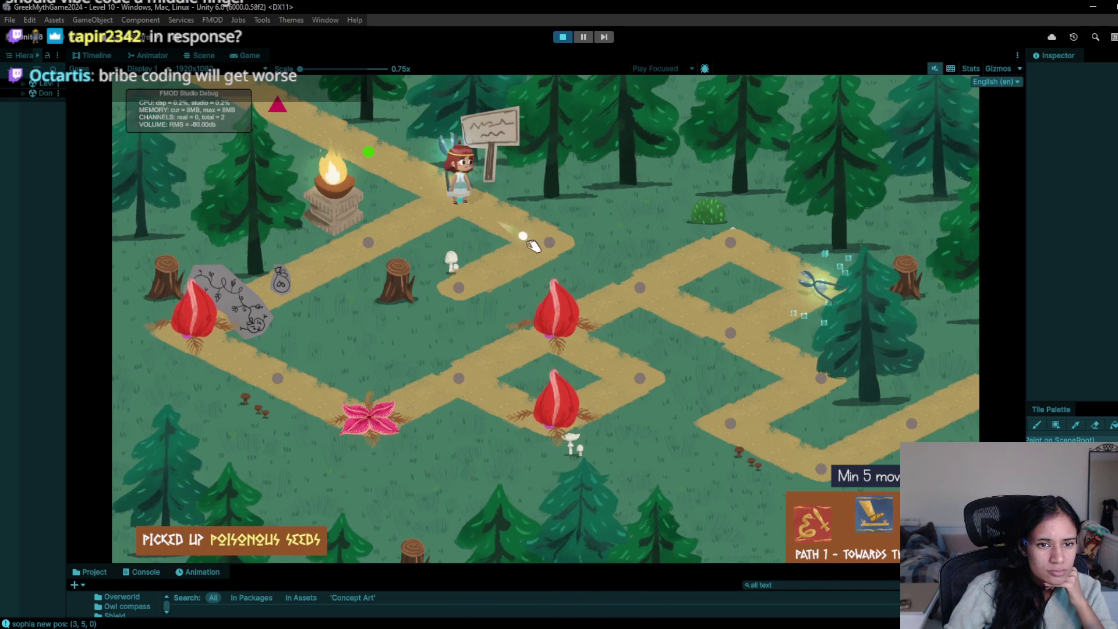
{"action": "left_click", "coordinate": [368, 242]}
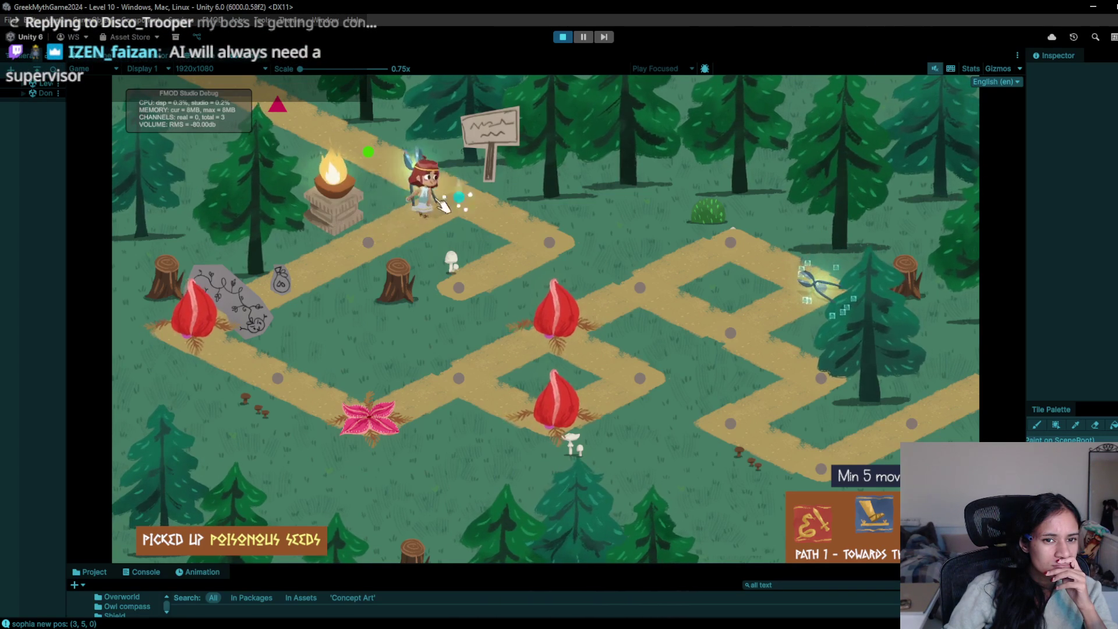
Step: Walk Sophia back and forth between the signpost node and the brazier node
{"action": "left_click", "coordinate": [497, 202]}
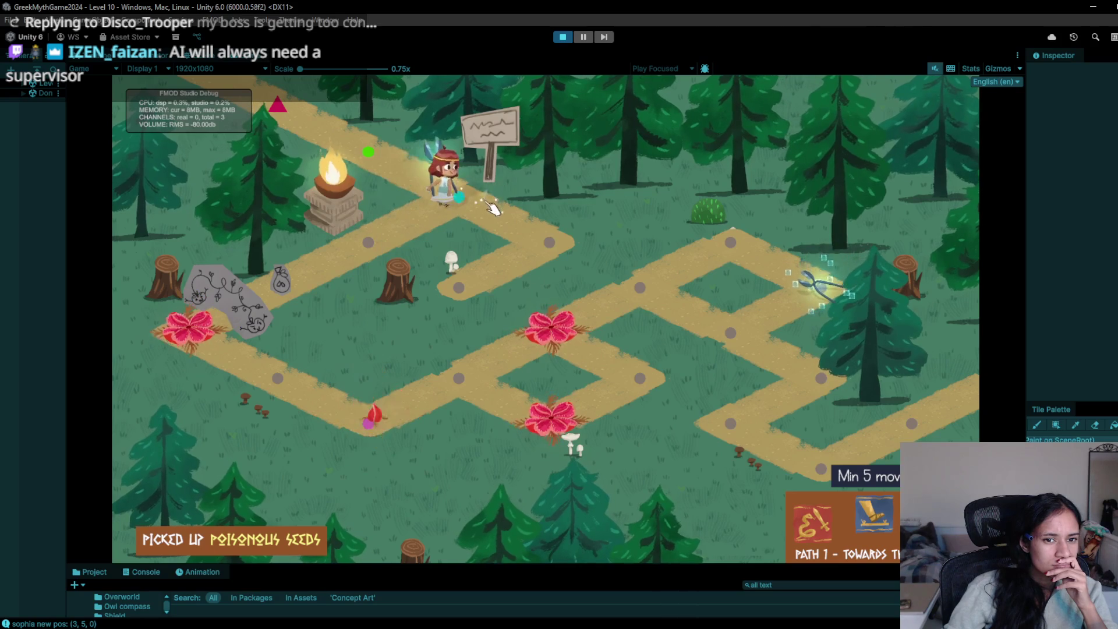
{"action": "left_click", "coordinate": [451, 208]}
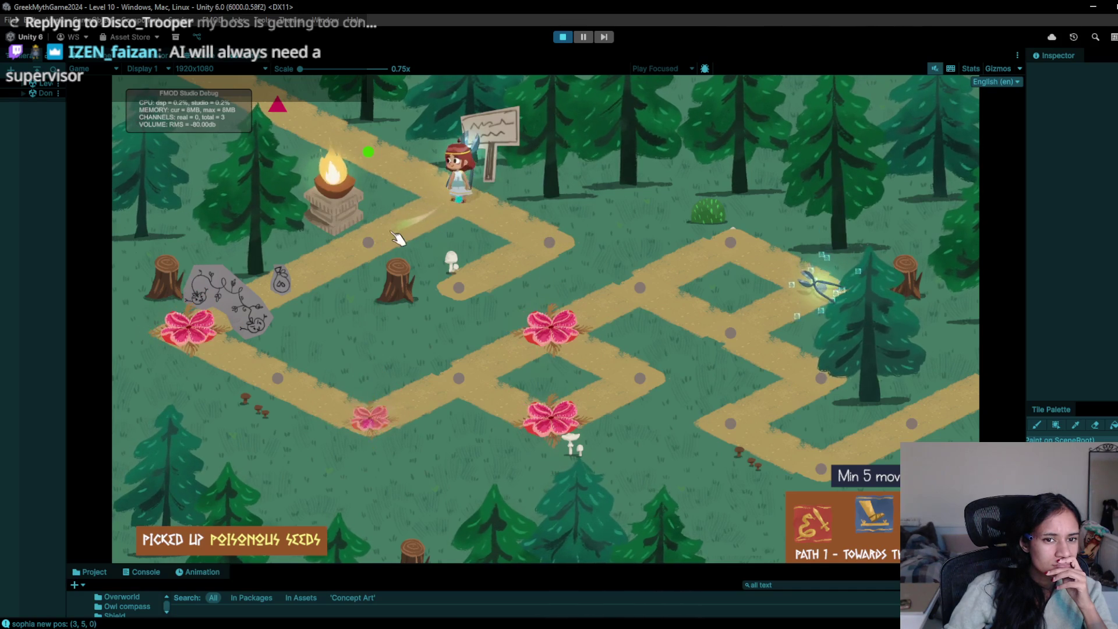
{"action": "left_click", "coordinate": [517, 217]}
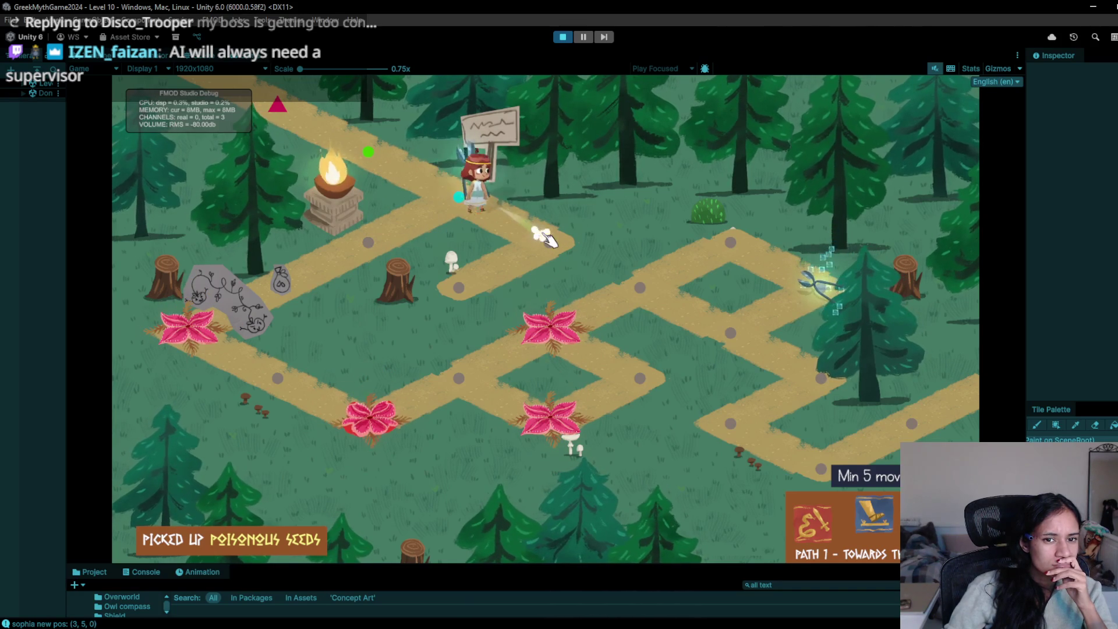
{"action": "left_click", "coordinate": [373, 239]}
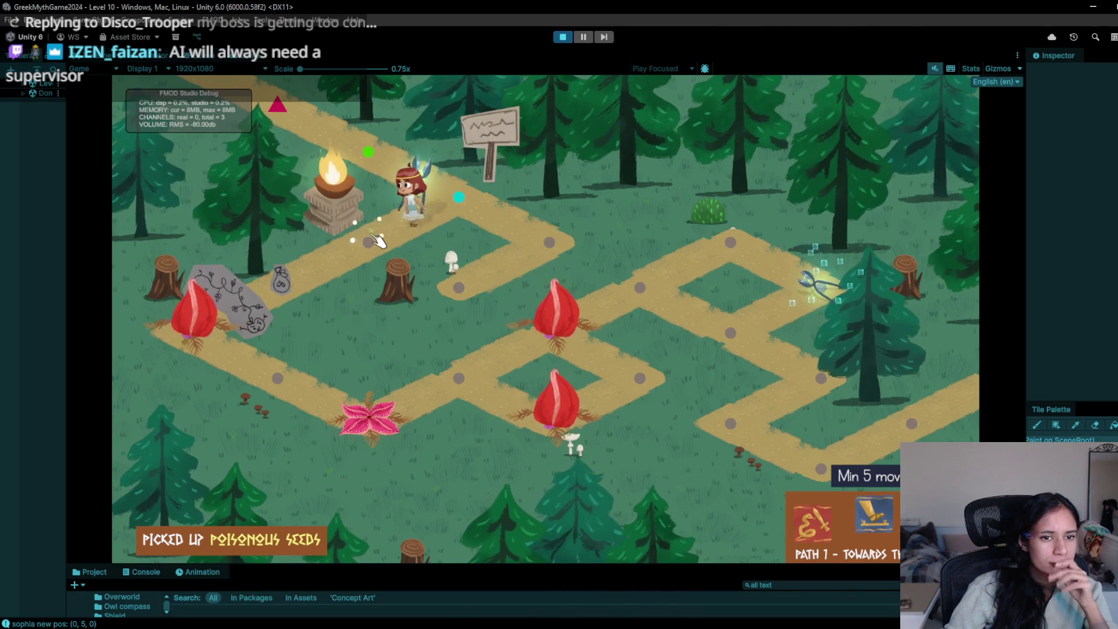
{"action": "left_click", "coordinate": [369, 241]}
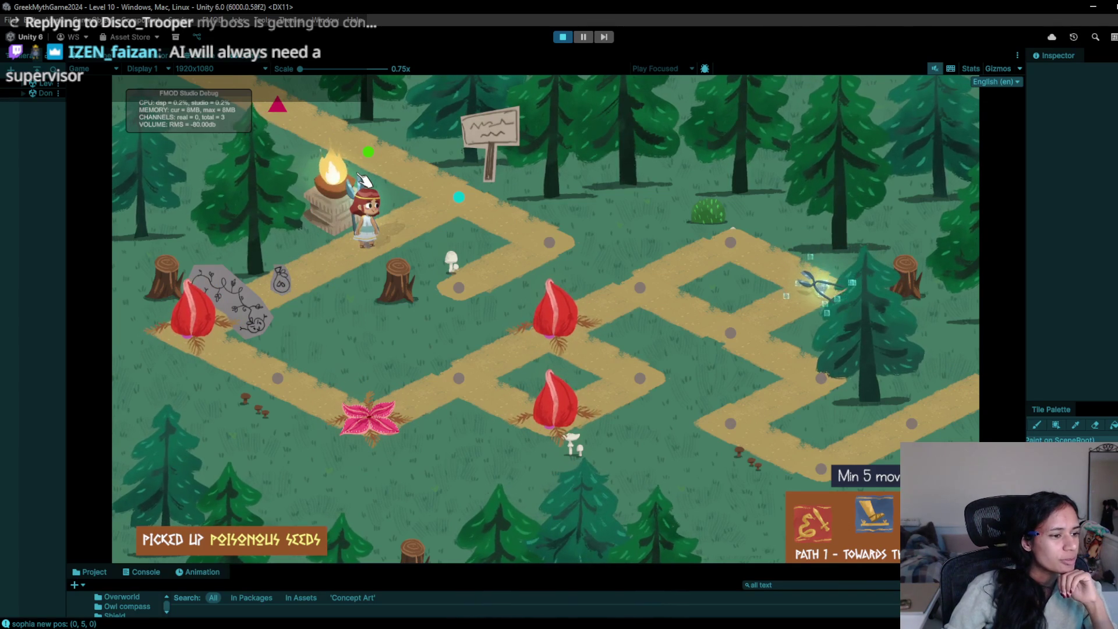
Step: Walk Sophia between the signpost, right-hand, brazier and top path nodes
{"action": "left_click", "coordinate": [416, 209]}
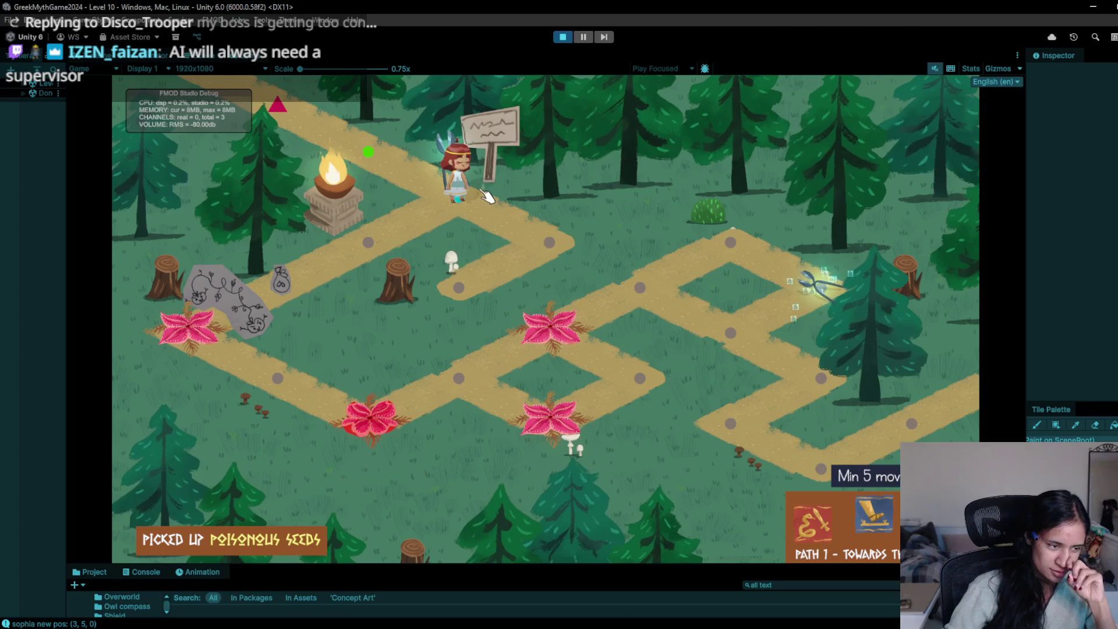
{"action": "left_click", "coordinate": [544, 242]}
{"action": "key", "text": "z"}
{"action": "key", "text": "z"}
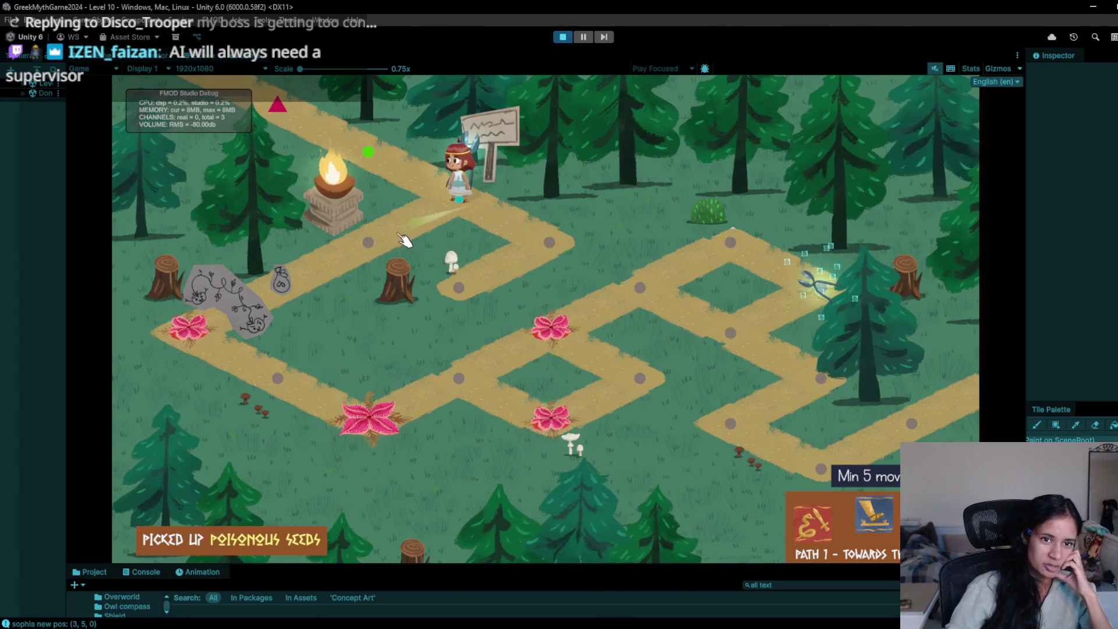
{"action": "left_click", "coordinate": [475, 173]}
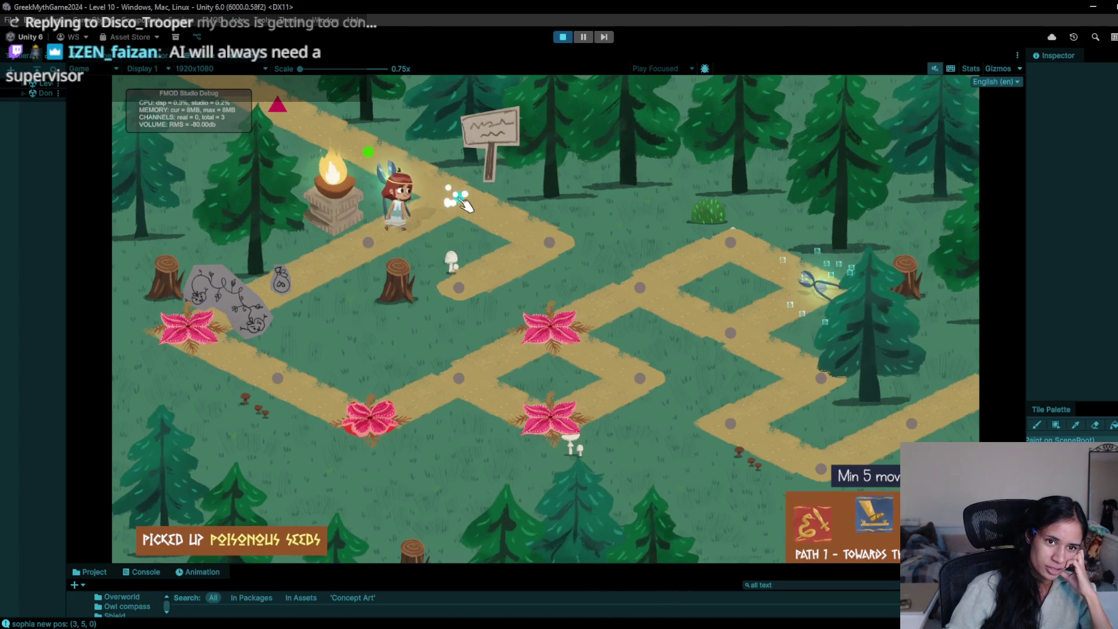
{"action": "left_click", "coordinate": [479, 211]}
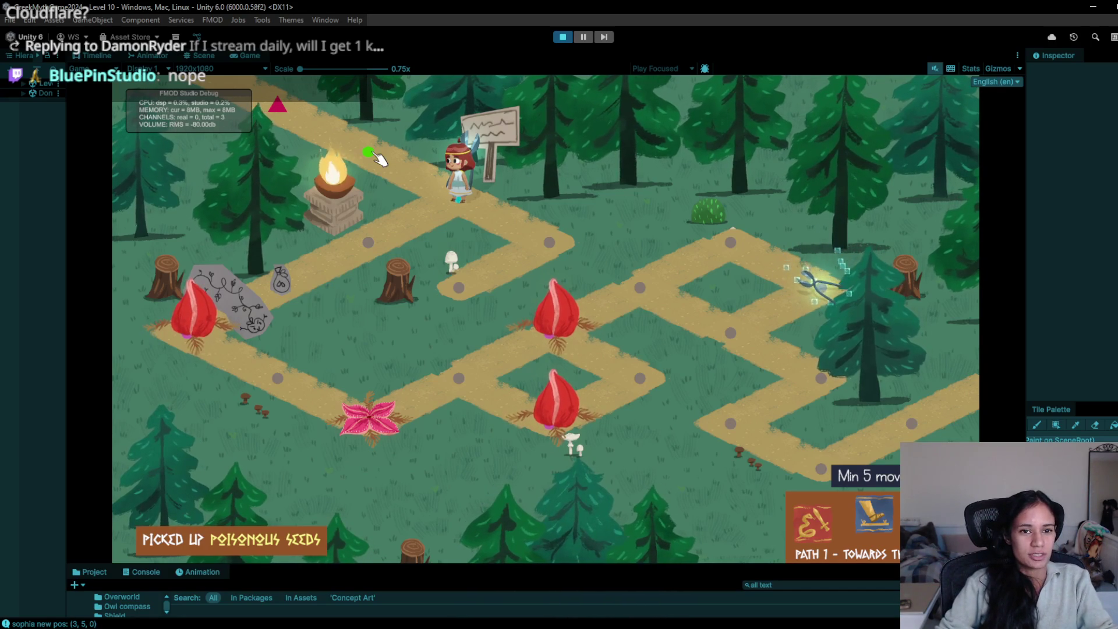
Step: Walk Sophia past the fire node to collect the seed bag, then return
{"action": "left_click", "coordinate": [373, 278]}
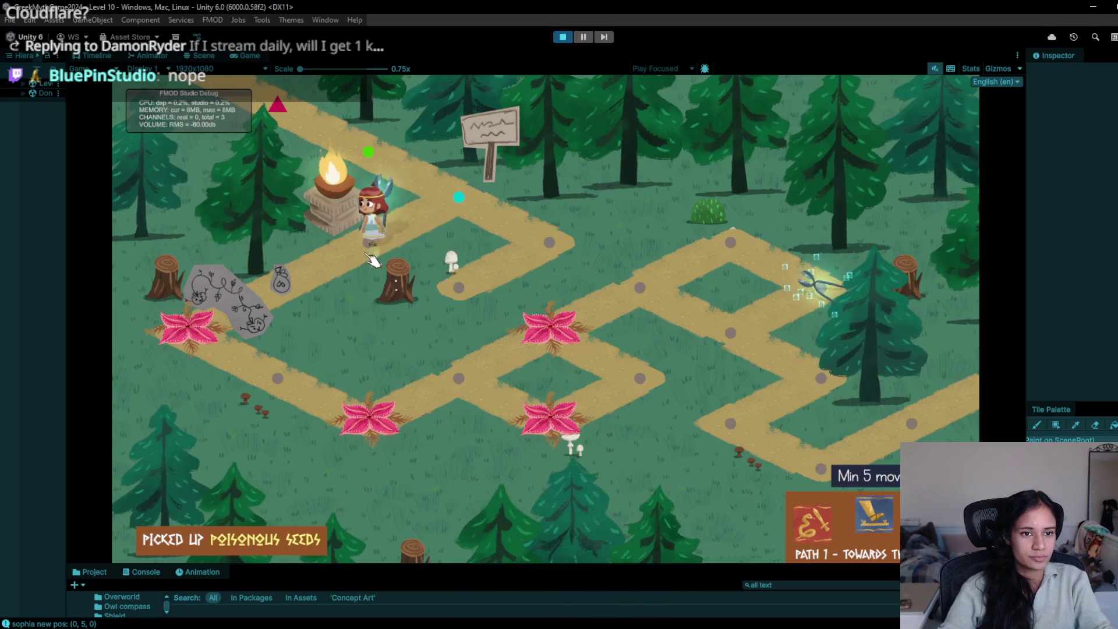
{"action": "left_click", "coordinate": [396, 243]}
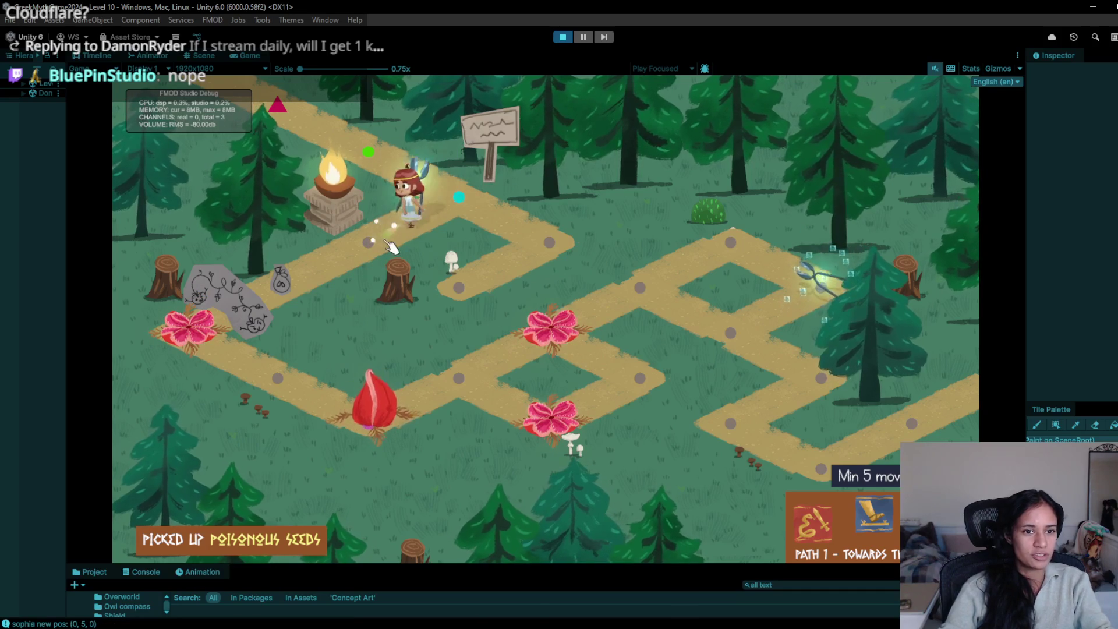
{"action": "left_click", "coordinate": [297, 278]}
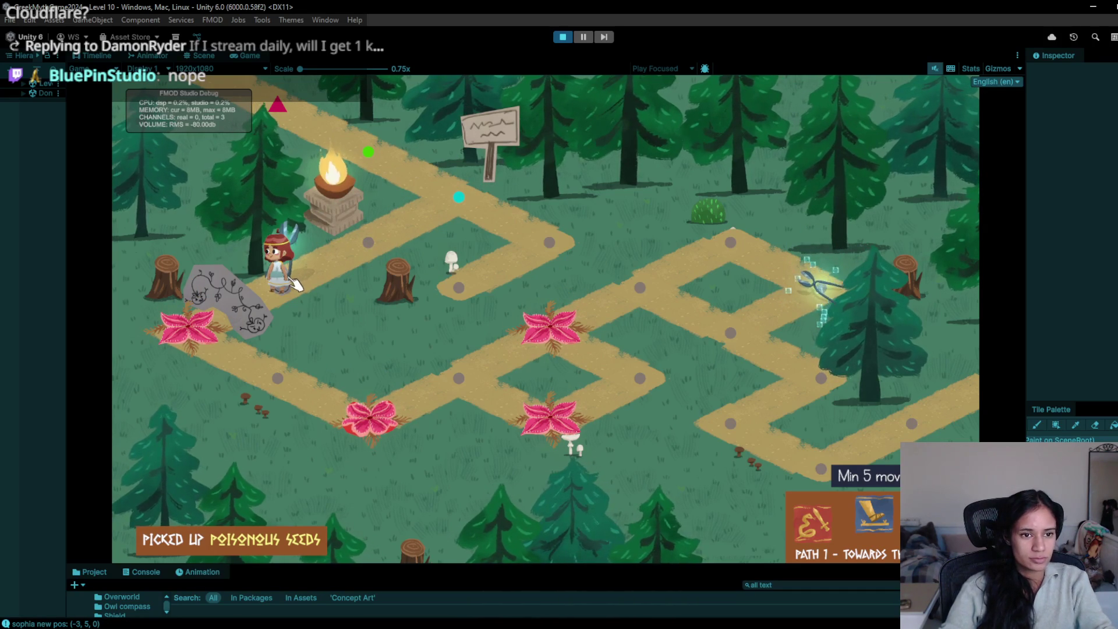
{"action": "left_click", "coordinate": [382, 250]}
{"action": "left_click", "coordinate": [500, 204]}
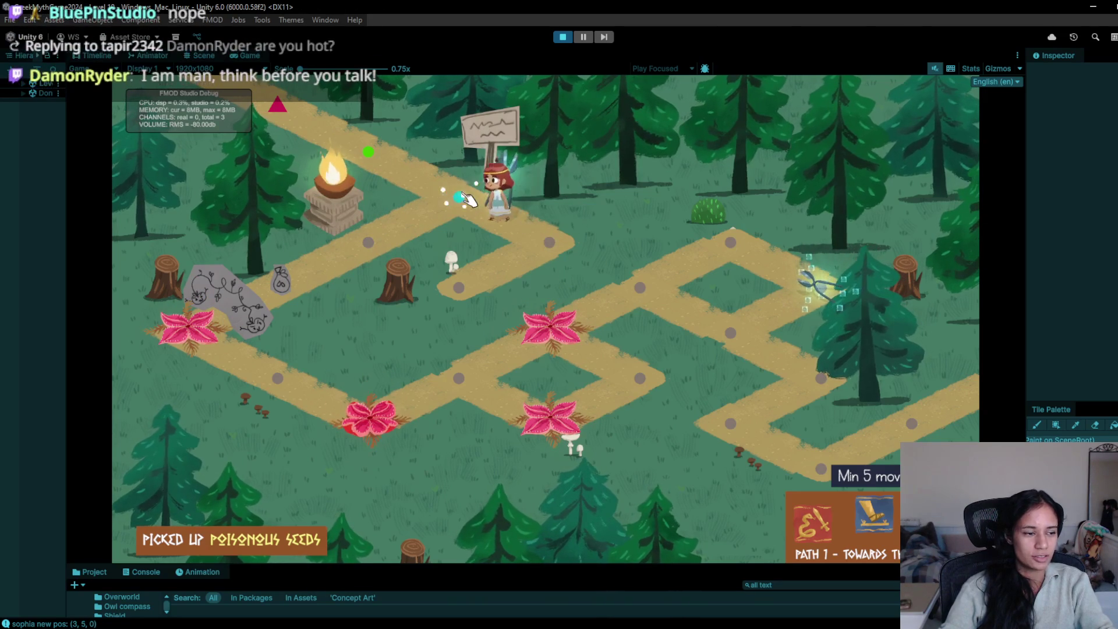
{"action": "left_click", "coordinate": [425, 235]}
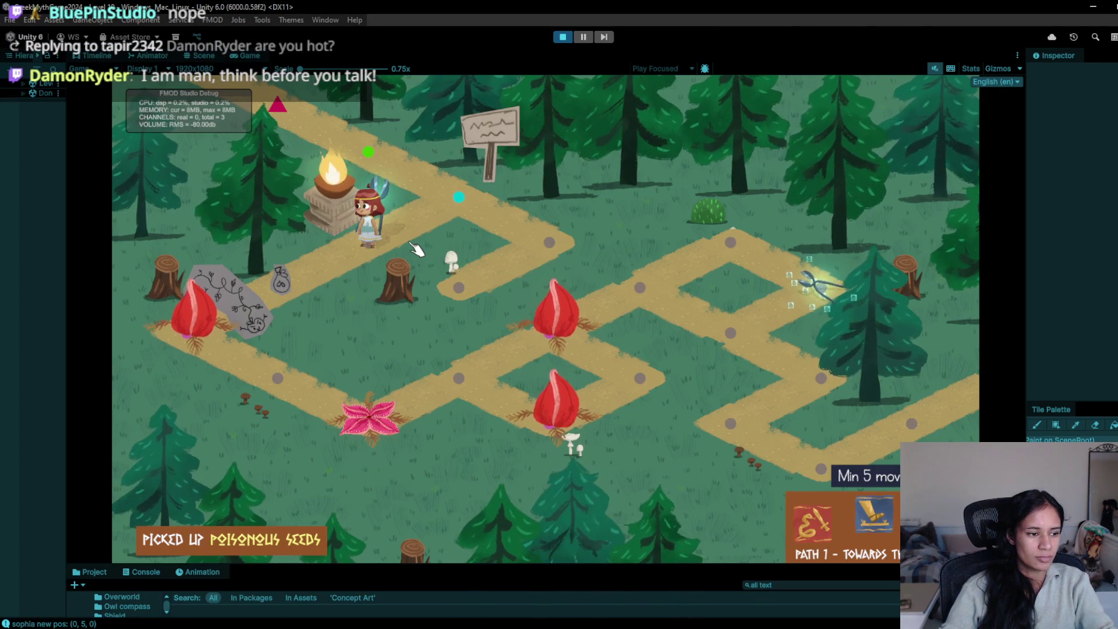
Step: Walk Sophia between the rock node and the right-hand path node
{"action": "left_click", "coordinate": [292, 274]}
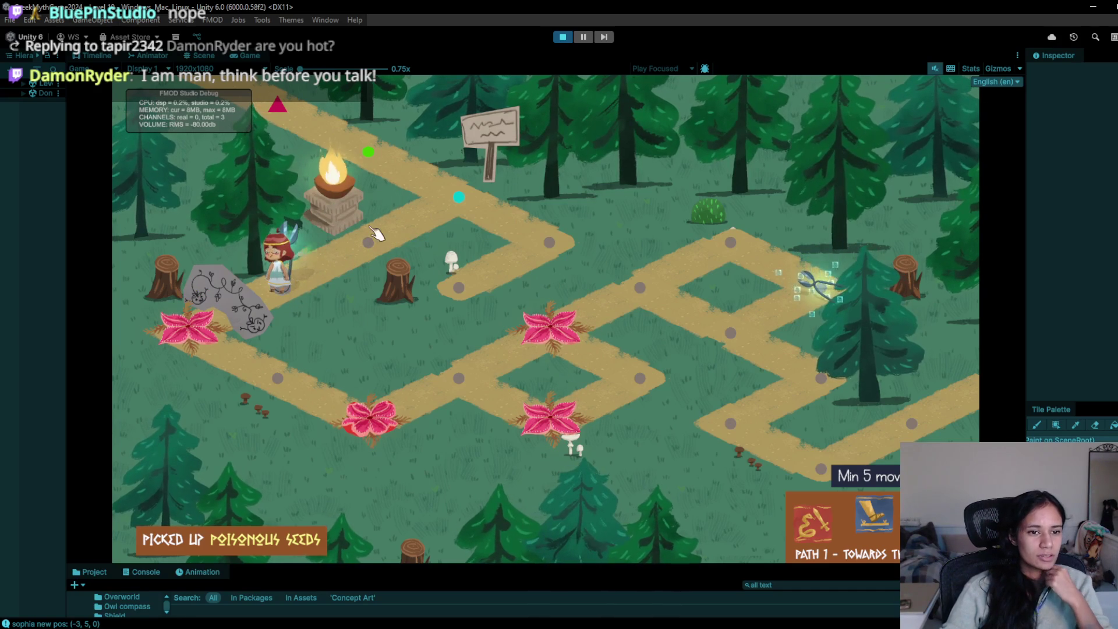
{"action": "left_click", "coordinate": [444, 202]}
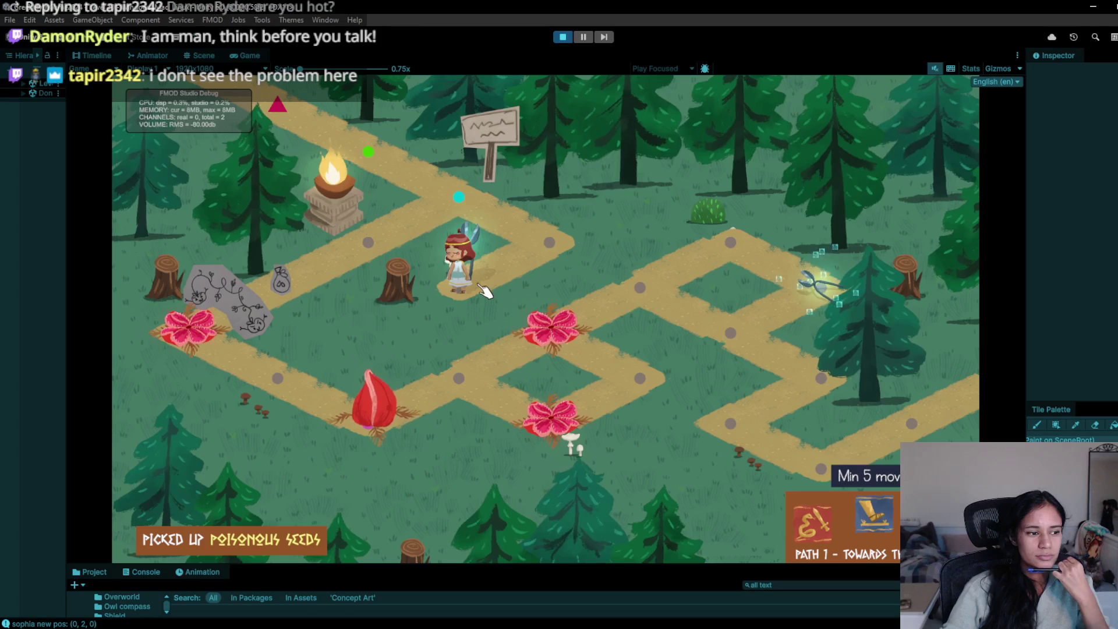
{"action": "left_click", "coordinate": [586, 227]}
{"action": "left_click", "coordinate": [460, 198]}
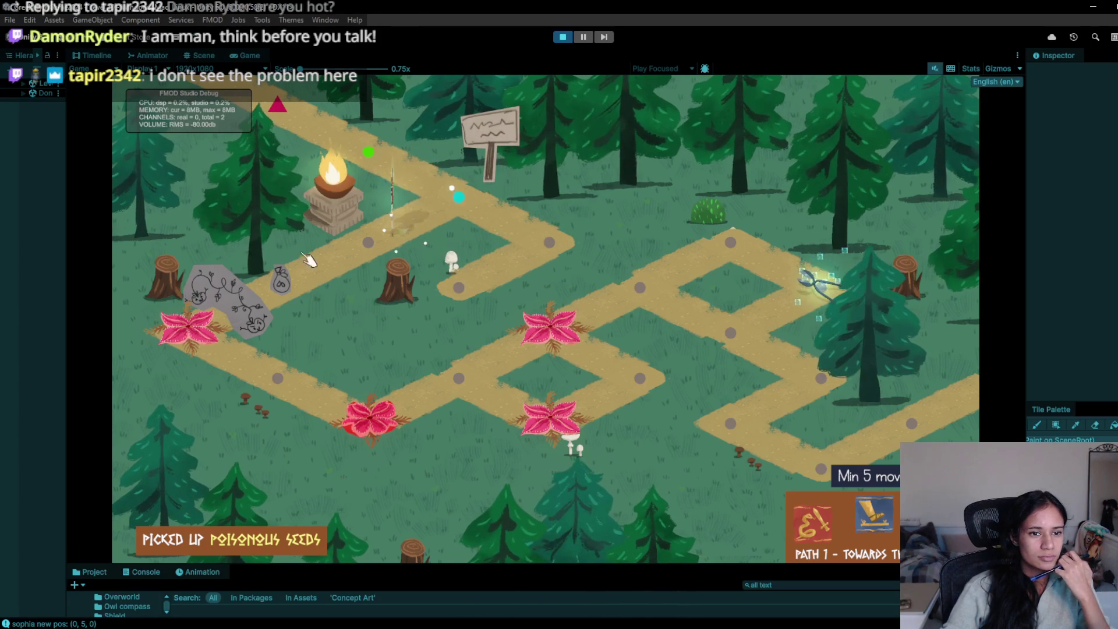
{"action": "left_click", "coordinate": [292, 281]}
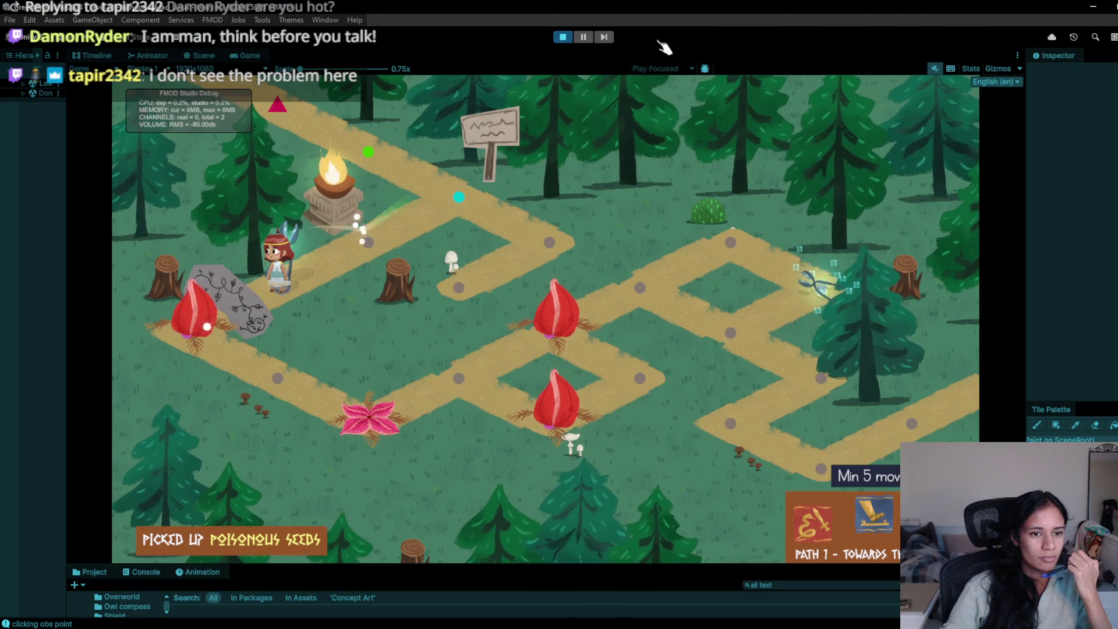
Step: Stop the playtest, send Sophia to the cyan-marked tile, and widen the Hierarchy list
{"action": "left_click", "coordinate": [564, 38]}
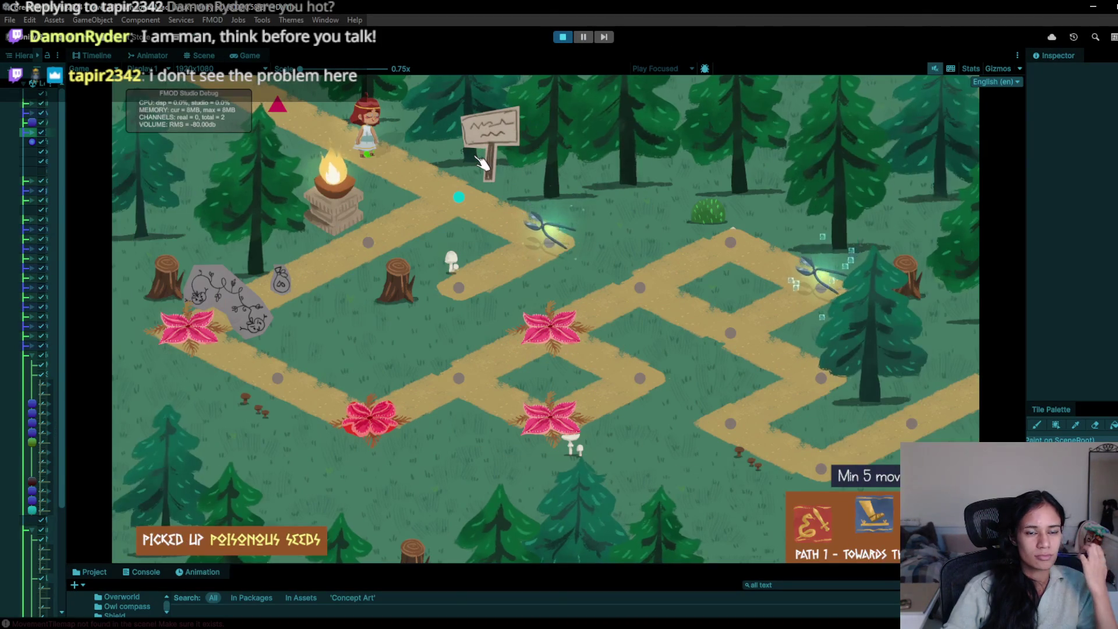
{"action": "left_click", "coordinate": [477, 193]}
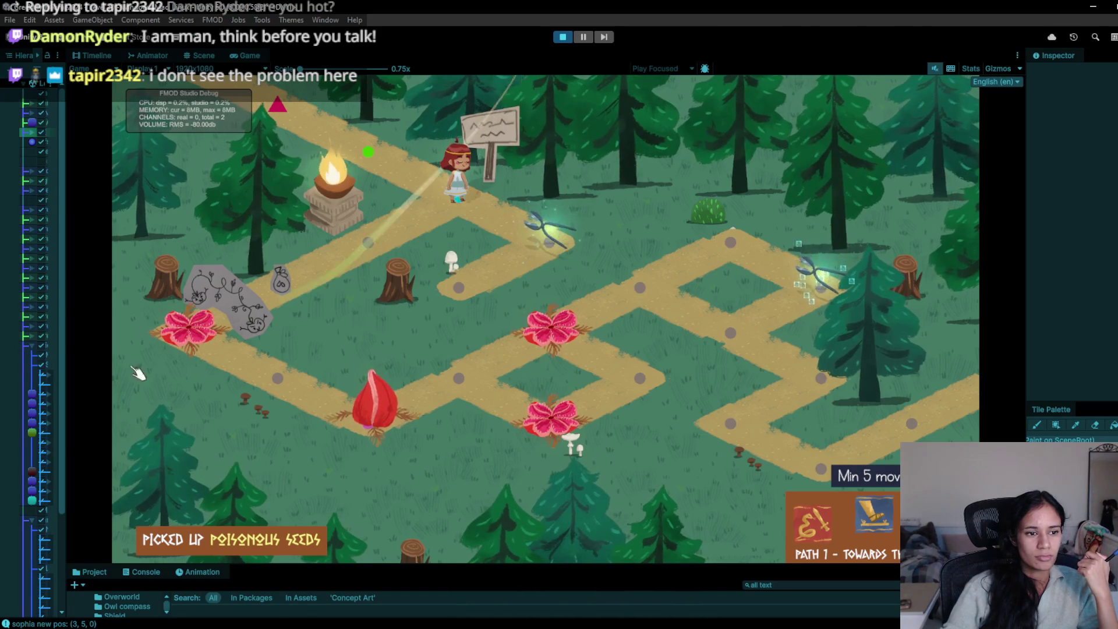
{"action": "left_click_drag", "start_coordinate": [75, 387], "coordinate": [145, 382]}
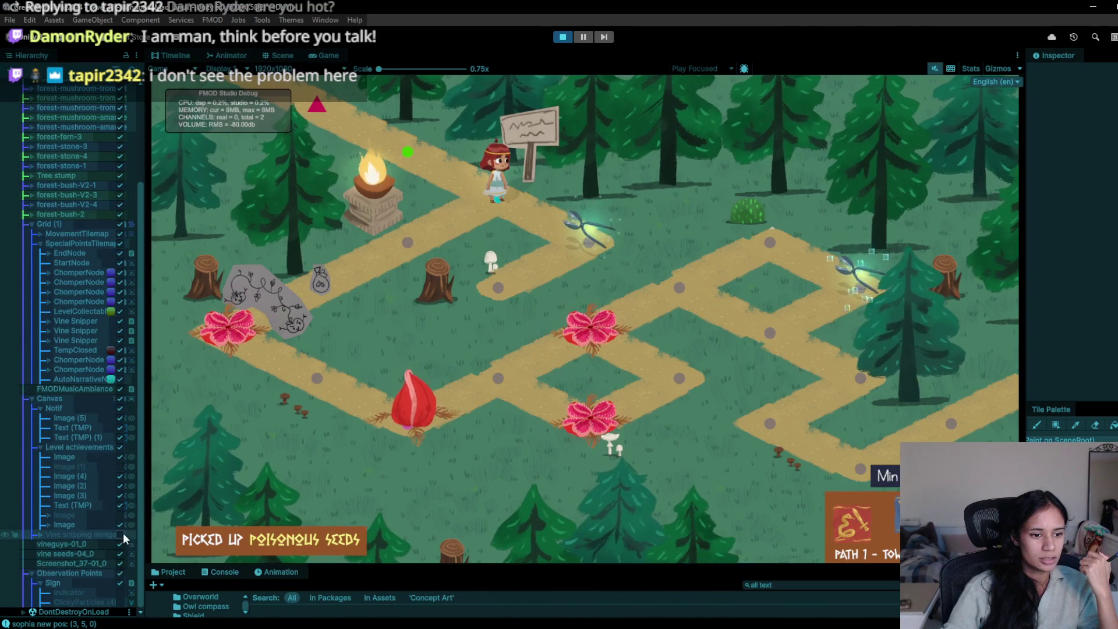
Step: Enable the Vine snipping minigame, toggle its fade overlay off and on, then disable it
{"action": "left_click", "coordinate": [121, 534]}
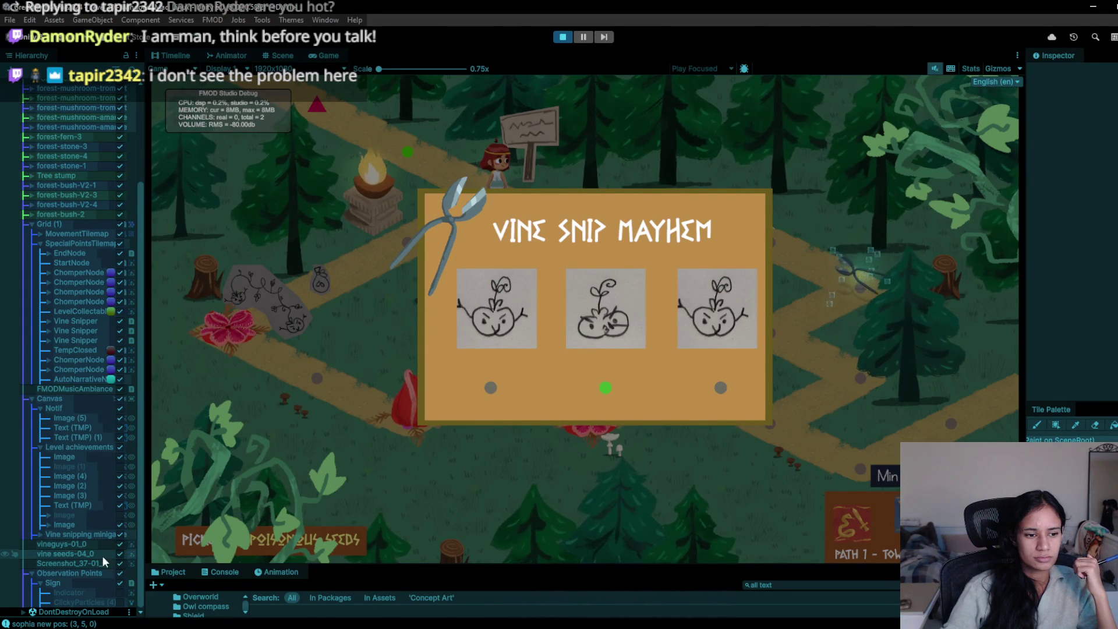
{"action": "left_click", "coordinate": [41, 534]}
{"action": "left_click", "coordinate": [120, 544]}
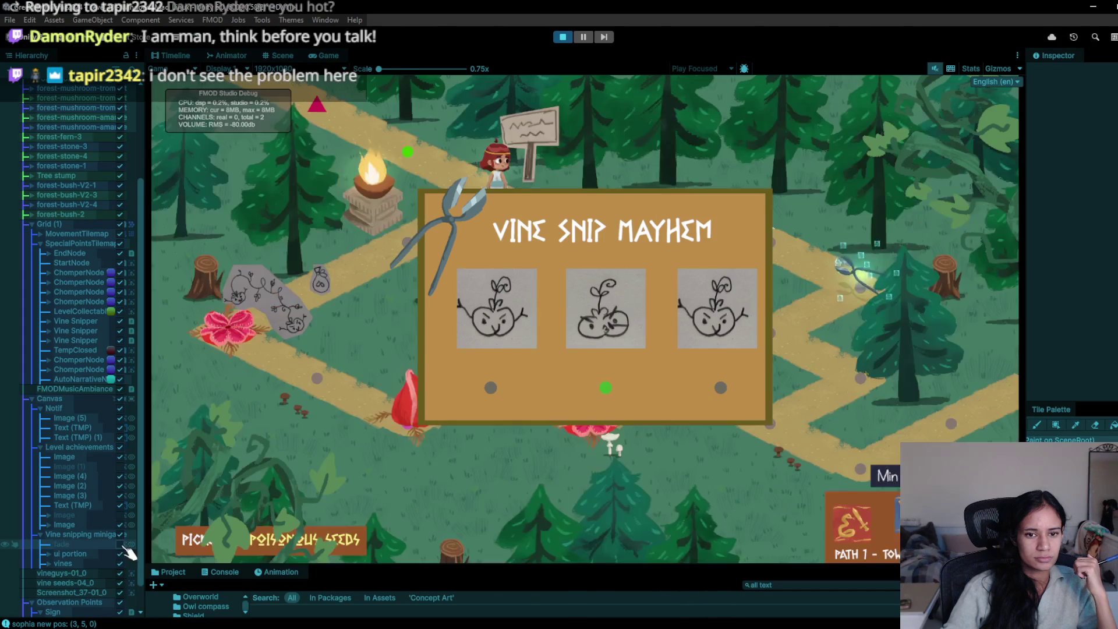
{"action": "left_click", "coordinate": [120, 544]}
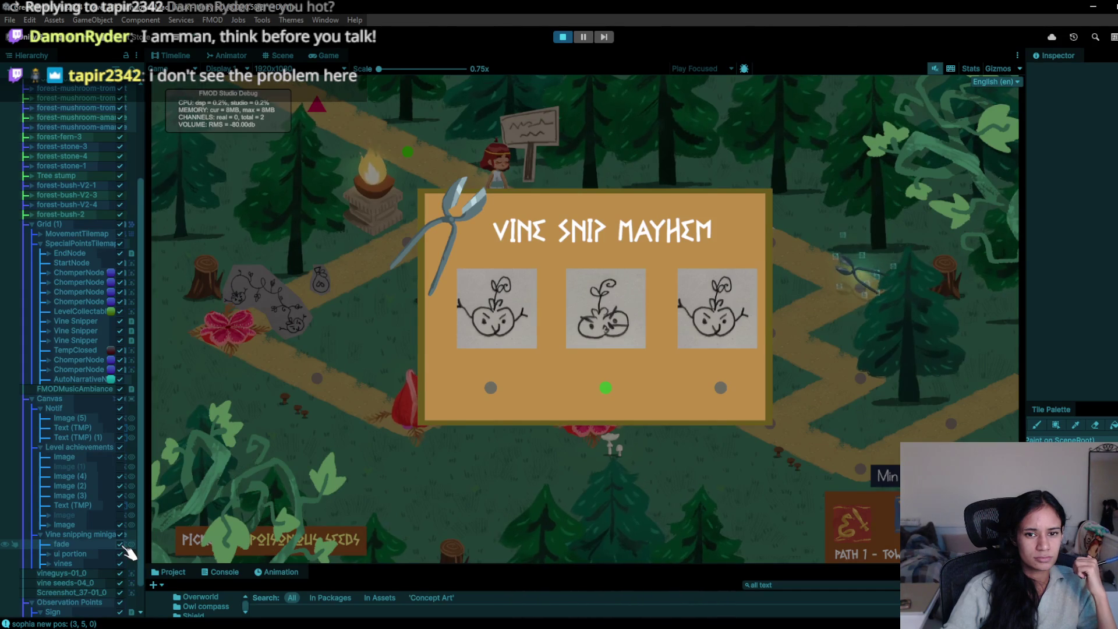
{"action": "left_click", "coordinate": [120, 534]}
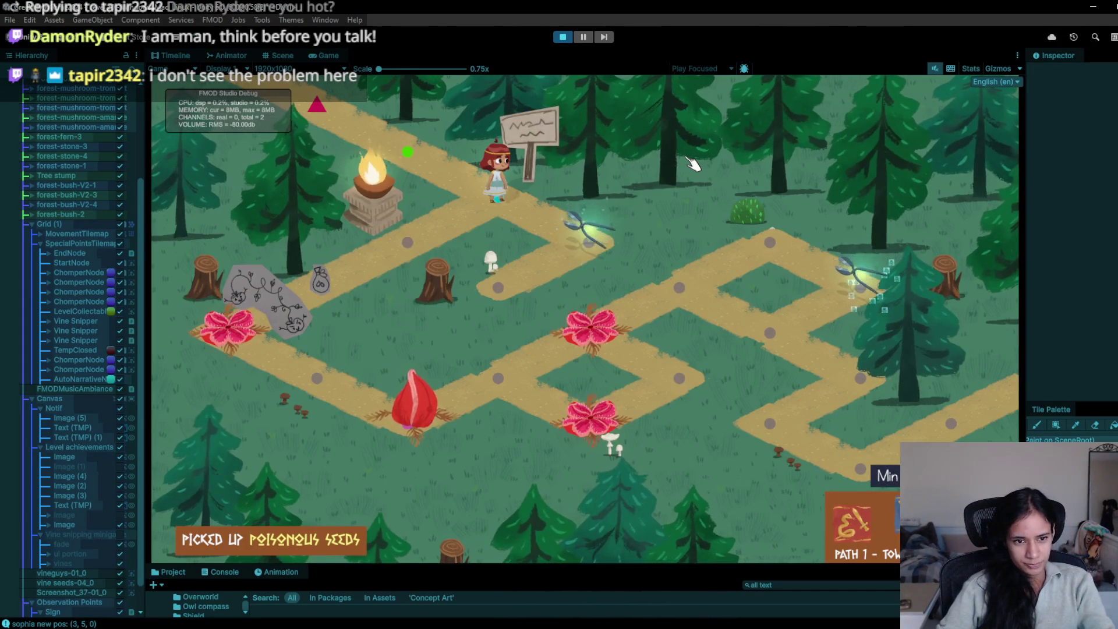
Step: Stop the game, return to the Scene view, and focus on ChomperNode
{"action": "left_click", "coordinate": [563, 36]}
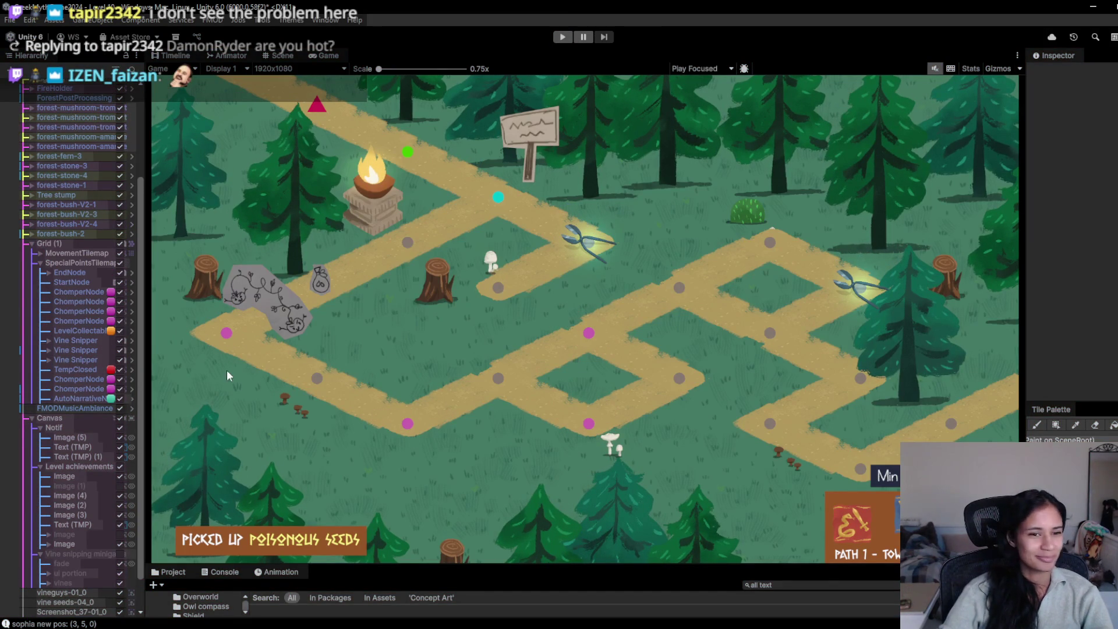
{"action": "left_click", "coordinate": [276, 57]}
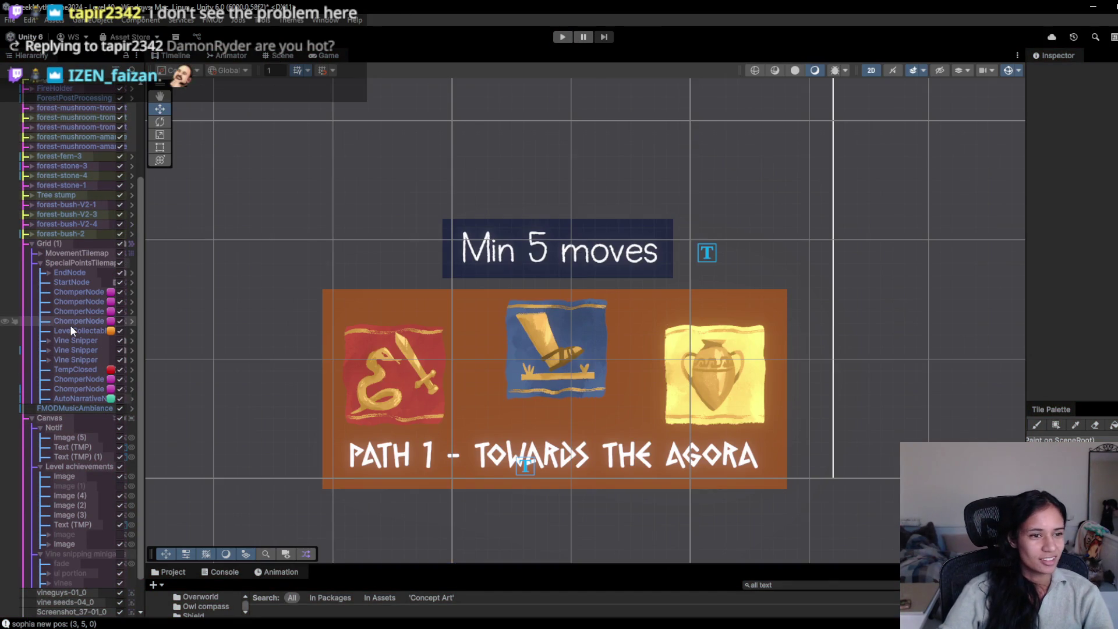
{"action": "double_click", "coordinate": [69, 324]}
Step: Pan and zoom the Scene view onto the central path, then collapse the Hierarchy
{"action": "scroll", "coordinate": [592, 398], "scroll_direction": "down", "scroll_amount": 10}
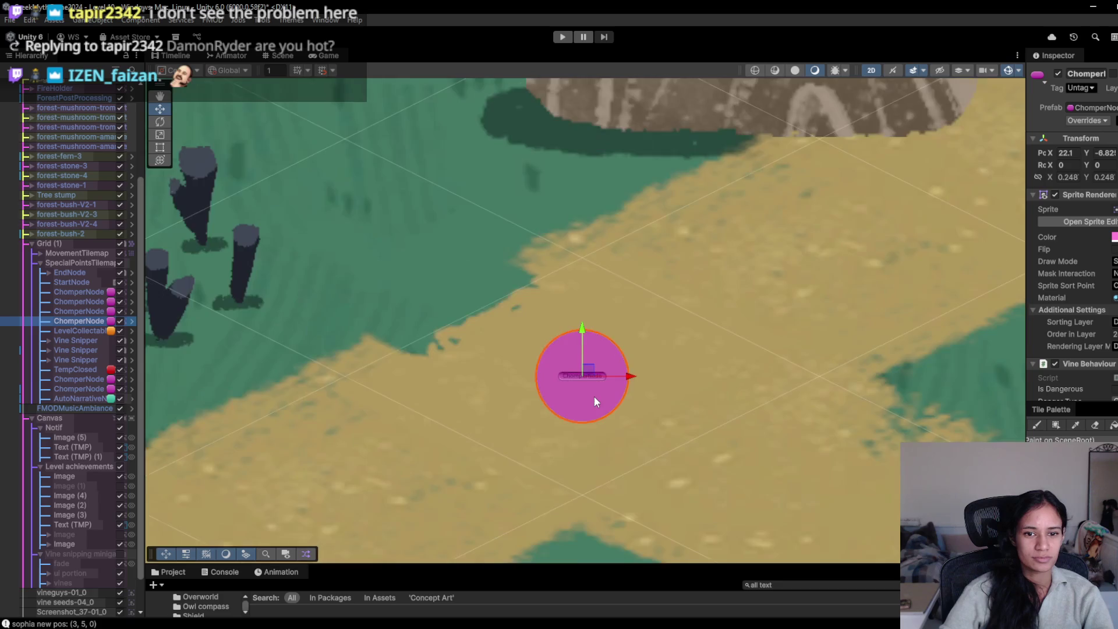
{"action": "left_click_drag", "start_coordinate": [835, 300], "coordinate": [322, 214]}
{"action": "scroll", "coordinate": [577, 291], "scroll_direction": "down", "scroll_amount": 2}
{"action": "mouse_move", "coordinate": [151, 82]}
{"action": "left_mouse_down"}
{"action": "mouse_move", "coordinate": [448, 274]}
{"action": "mouse_move", "coordinate": [648, 367]}
{"action": "left_mouse_up"}
{"action": "scroll", "coordinate": [588, 408], "scroll_direction": "down", "scroll_amount": 1}
{"action": "mouse_move", "coordinate": [523, 459]}
{"action": "left_mouse_down"}
{"action": "mouse_move", "coordinate": [308, 208]}
{"action": "mouse_move", "coordinate": [374, 237]}
{"action": "left_mouse_up"}
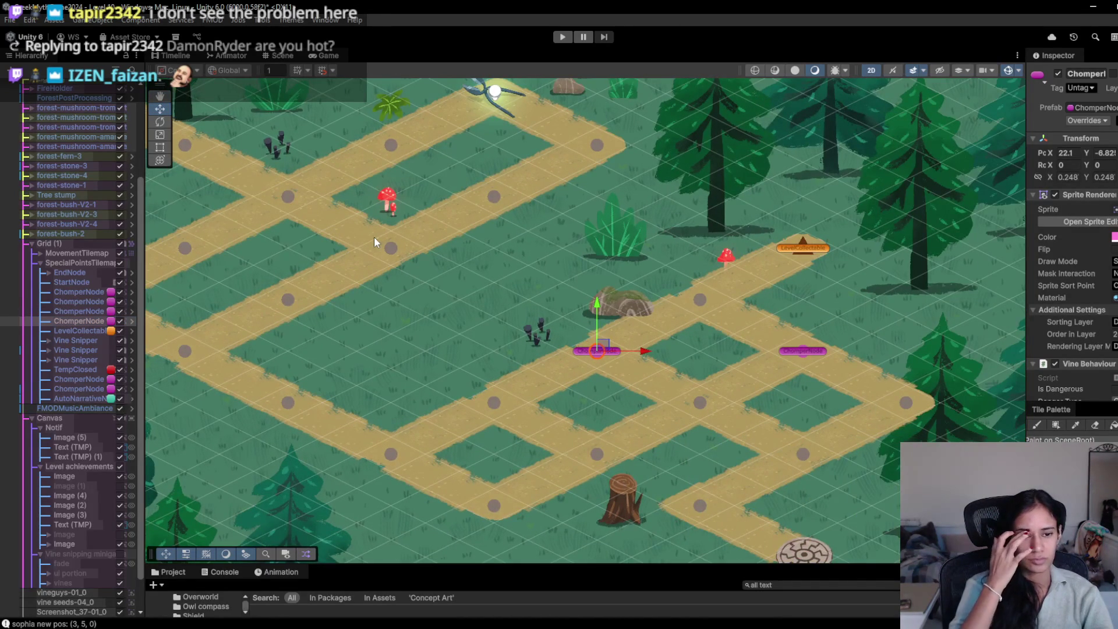
{"action": "scroll", "coordinate": [62, 517], "scroll_direction": "down", "scroll_amount": 3}
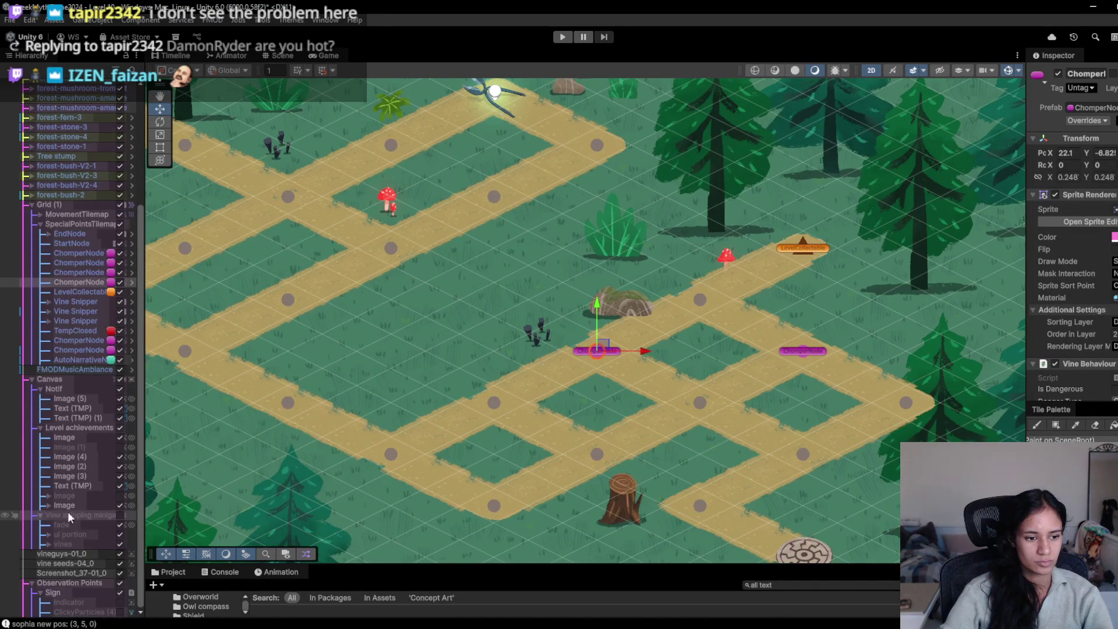
{"action": "left_click_drag", "start_coordinate": [541, 392], "coordinate": [536, 450]}
{"action": "scroll", "coordinate": [569, 361], "scroll_direction": "down", "scroll_amount": 2}
{"action": "mouse_move", "coordinate": [427, 435]}
{"action": "left_mouse_down"}
{"action": "mouse_move", "coordinate": [592, 350]}
{"action": "mouse_move", "coordinate": [701, 336]}
{"action": "mouse_move", "coordinate": [505, 351]}
{"action": "left_mouse_up"}
{"action": "scroll", "coordinate": [501, 357], "scroll_direction": "up", "scroll_amount": 3}
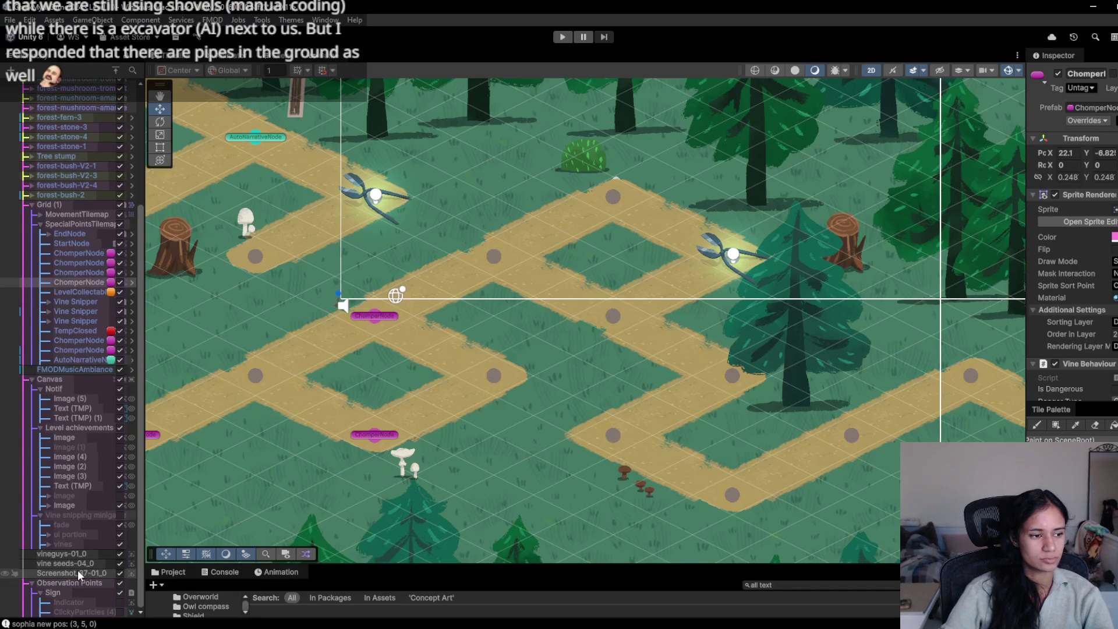
{"action": "left_click", "coordinate": [115, 71]}
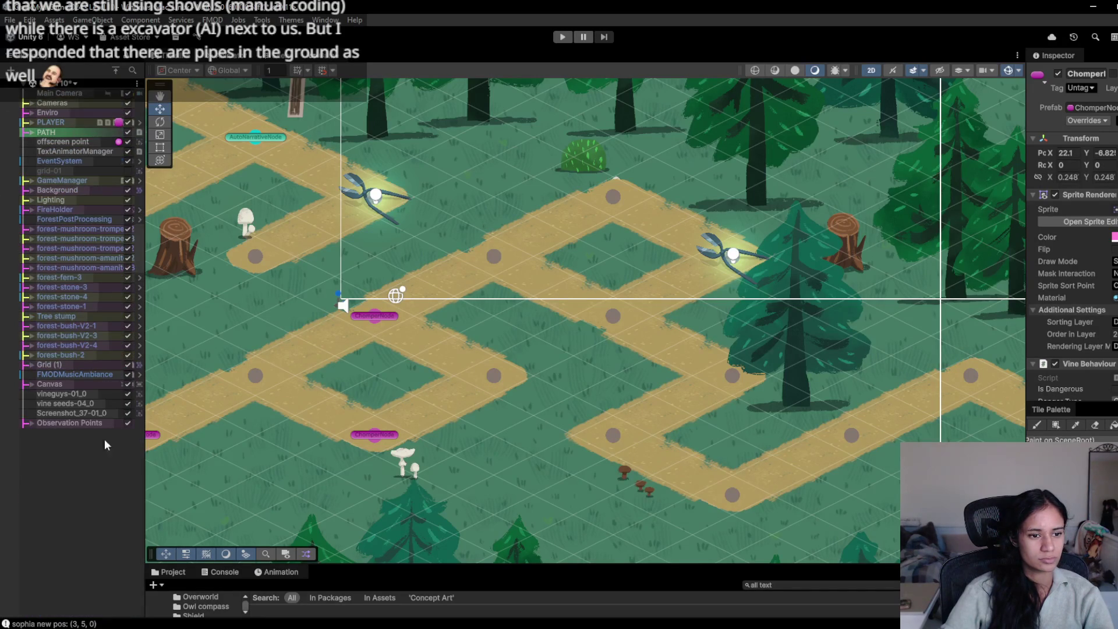
Step: Create a Circle sprite with Order in Layer 9 and a dark brown colour
{"action": "right_click", "coordinate": [87, 463]}
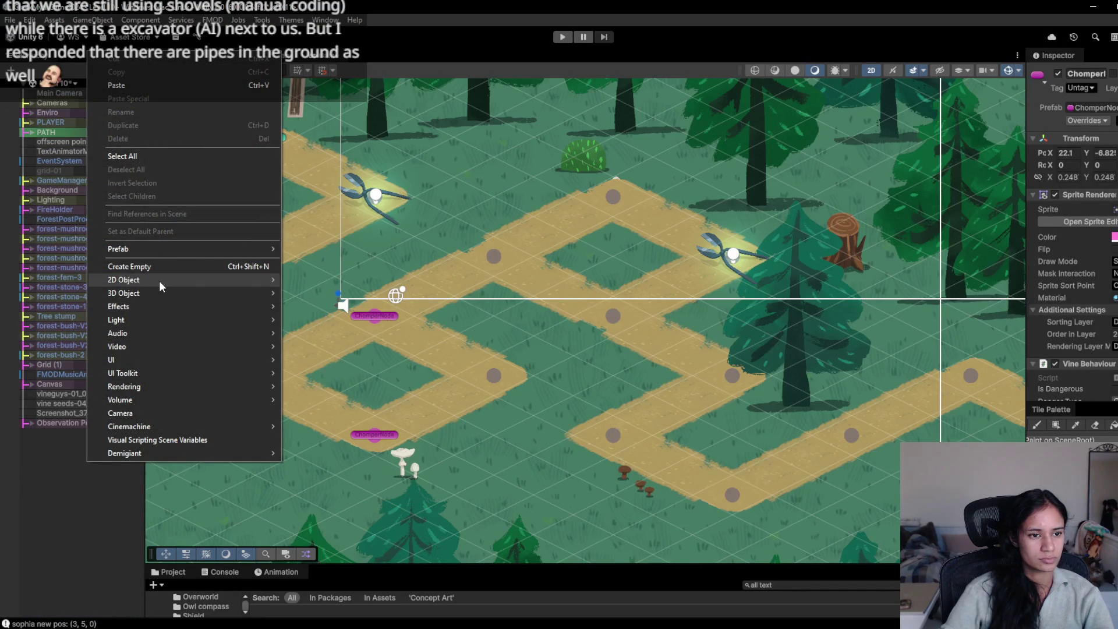
{"action": "mouse_move", "coordinate": [159, 280]}
{"action": "mouse_move", "coordinate": [410, 281]}
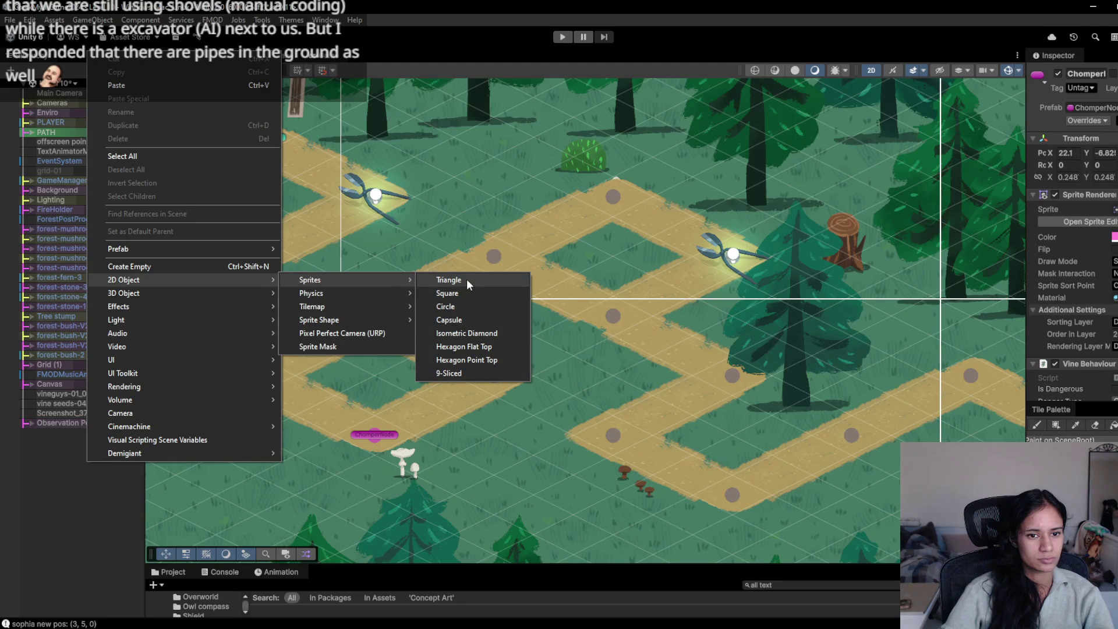
{"action": "left_click", "coordinate": [467, 306]}
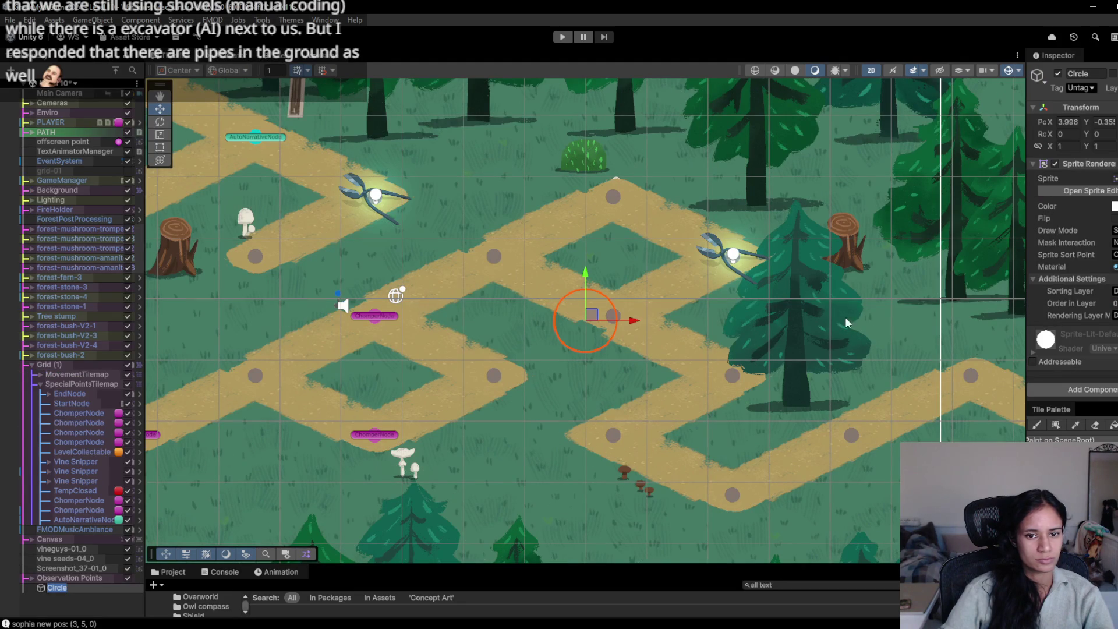
{"action": "mouse_move", "coordinate": [1086, 306]}
{"action": "left_mouse_down"}
{"action": "mouse_move", "coordinate": [1098, 306]}
{"action": "mouse_move", "coordinate": [1100, 332]}
{"action": "mouse_move", "coordinate": [1101, 317]}
{"action": "left_mouse_up"}
{"action": "left_click", "coordinate": [1114, 206]}
Step: Rotate the circle on X so it lies flat as an oval on the path
{"action": "key", "text": "e"}
{"action": "mouse_move", "coordinate": [595, 319]}
{"action": "left_mouse_down"}
{"action": "mouse_move", "coordinate": [591, 246]}
{"action": "mouse_move", "coordinate": [625, 300]}
{"action": "left_mouse_up"}
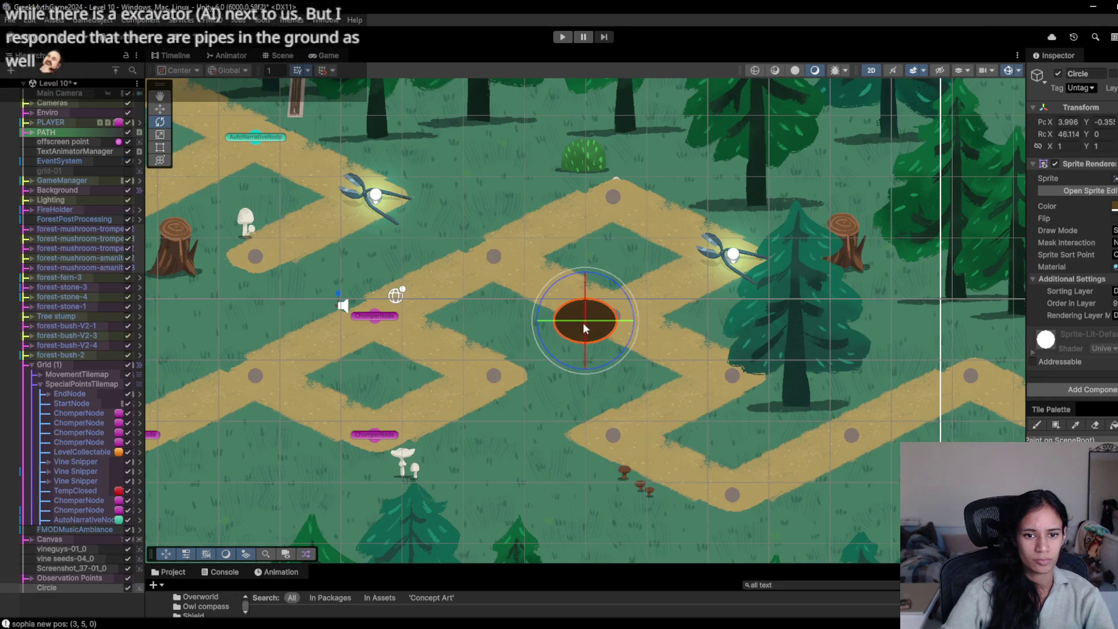
{"action": "mouse_move", "coordinate": [585, 329]}
{"action": "left_mouse_down"}
{"action": "mouse_move", "coordinate": [585, 314]}
{"action": "mouse_move", "coordinate": [625, 311]}
{"action": "mouse_move", "coordinate": [473, 374]}
{"action": "mouse_move", "coordinate": [491, 376]}
{"action": "left_mouse_up"}
{"action": "key", "text": "w"}
Step: Duplicate the hole and place Circle (1) at X 2.253, Y -1.237 on the lower path
{"action": "key", "text": "ctrl+d"}
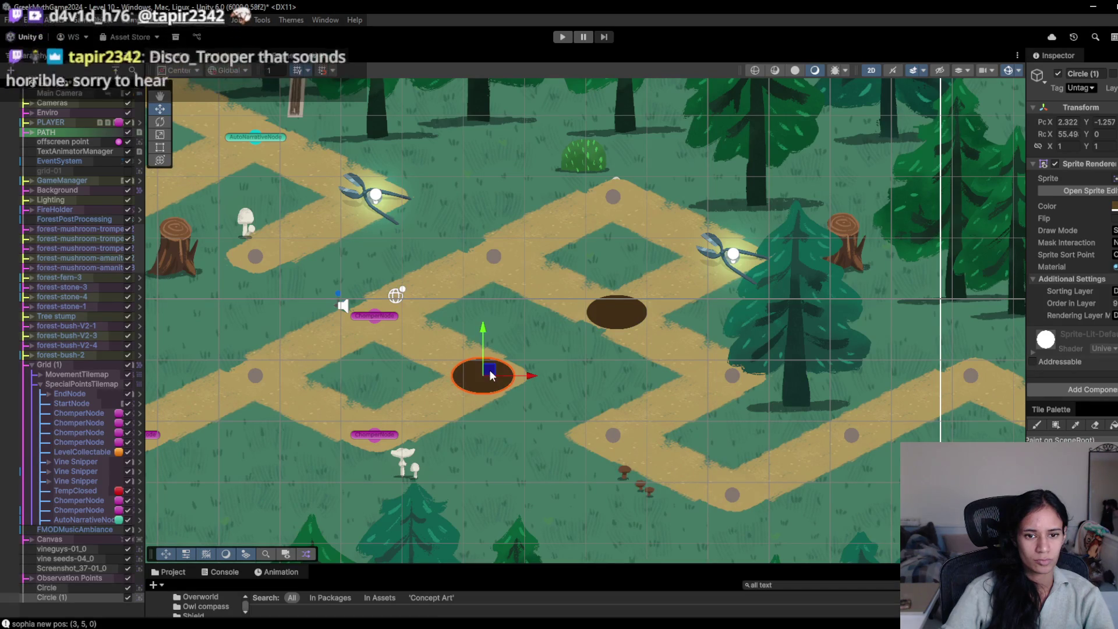
{"action": "key", "text": "y"}
{"action": "key", "text": "w"}
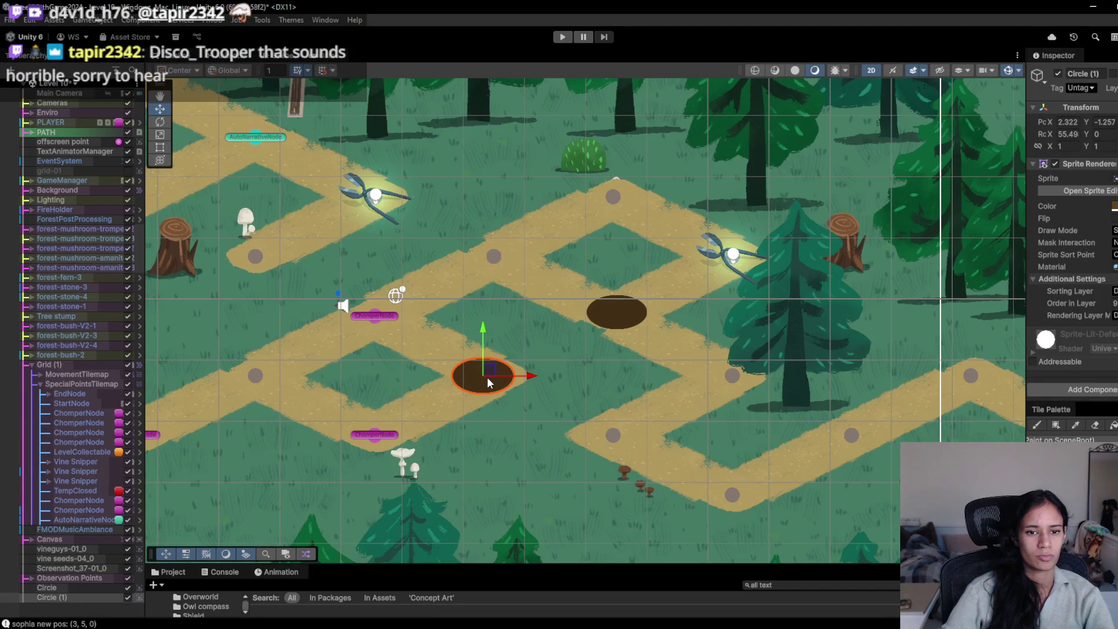
{"action": "mouse_move", "coordinate": [487, 376]}
{"action": "left_mouse_down"}
{"action": "mouse_move", "coordinate": [622, 332]}
{"action": "mouse_move", "coordinate": [484, 371]}
{"action": "left_mouse_up"}
{"action": "scroll", "coordinate": [372, 436], "scroll_direction": "down", "scroll_amount": 2}
{"action": "mouse_move", "coordinate": [250, 408]}
{"action": "left_mouse_down"}
{"action": "mouse_move", "coordinate": [387, 391]}
{"action": "mouse_move", "coordinate": [569, 417]}
{"action": "mouse_move", "coordinate": [507, 412]}
{"action": "left_mouse_up"}
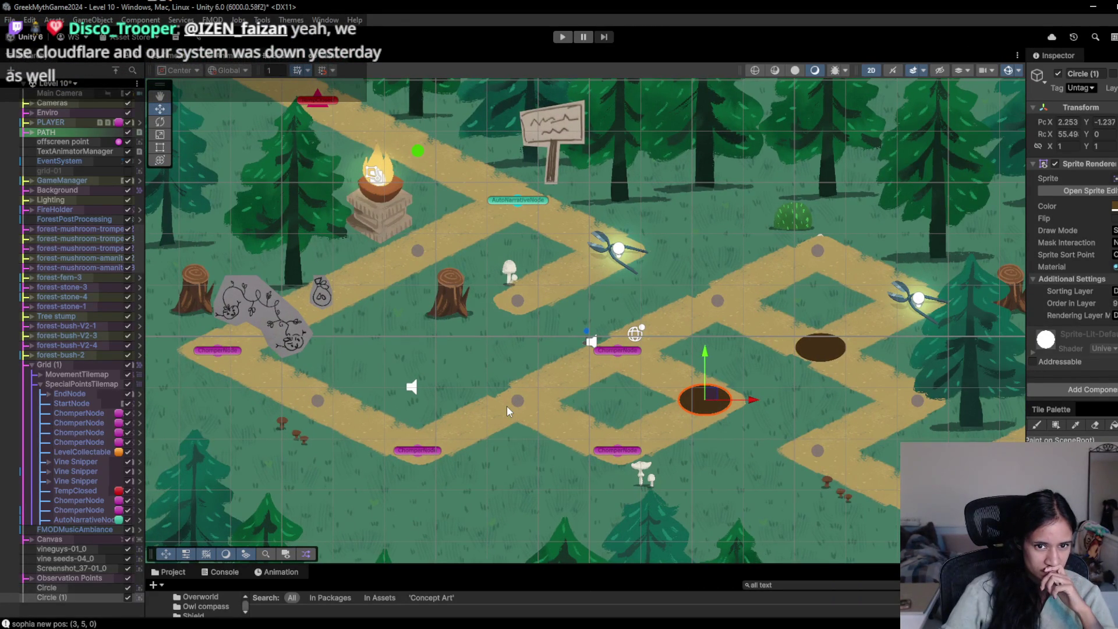
Step: Play the level, walking the character from the vine snipper to the stone, past the flower, then stop
{"action": "left_click", "coordinate": [564, 37]}
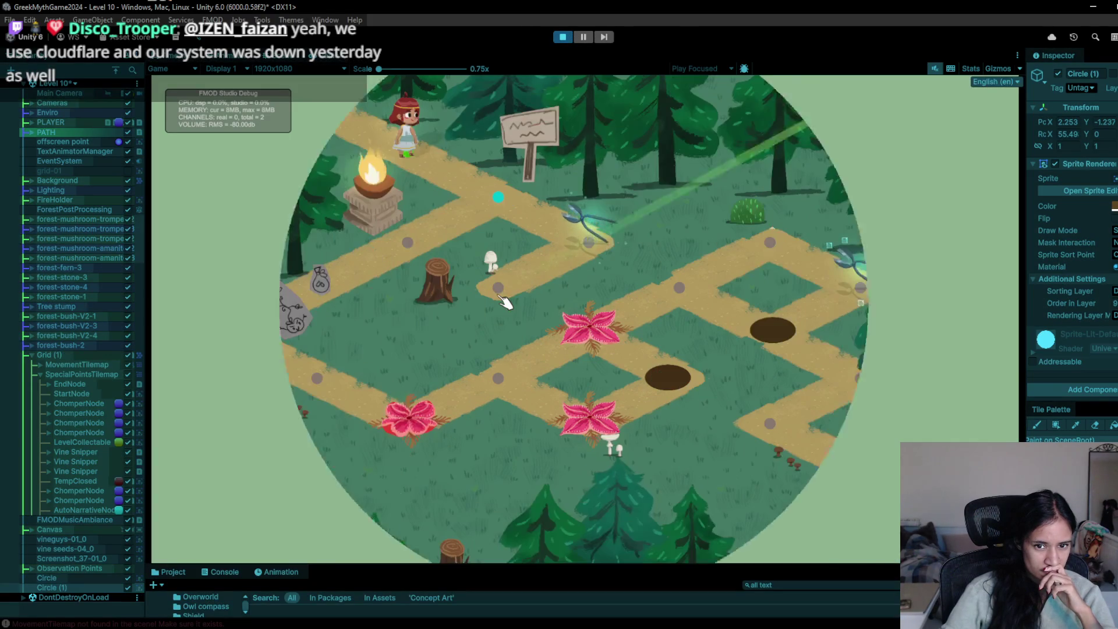
{"action": "left_click", "coordinate": [511, 182]}
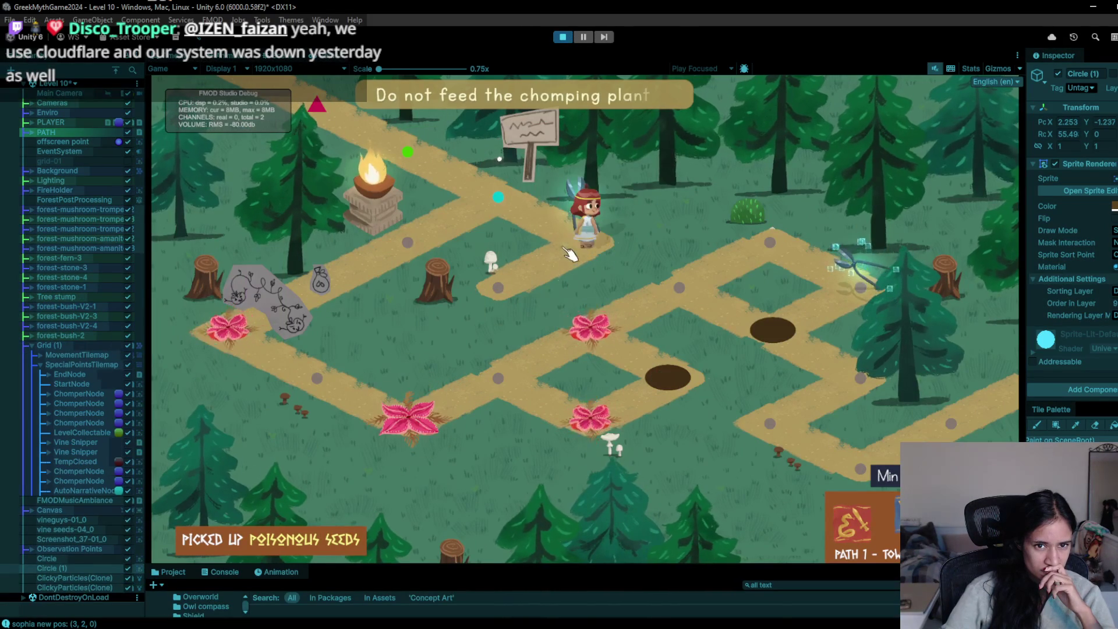
{"action": "left_click", "coordinate": [322, 278]}
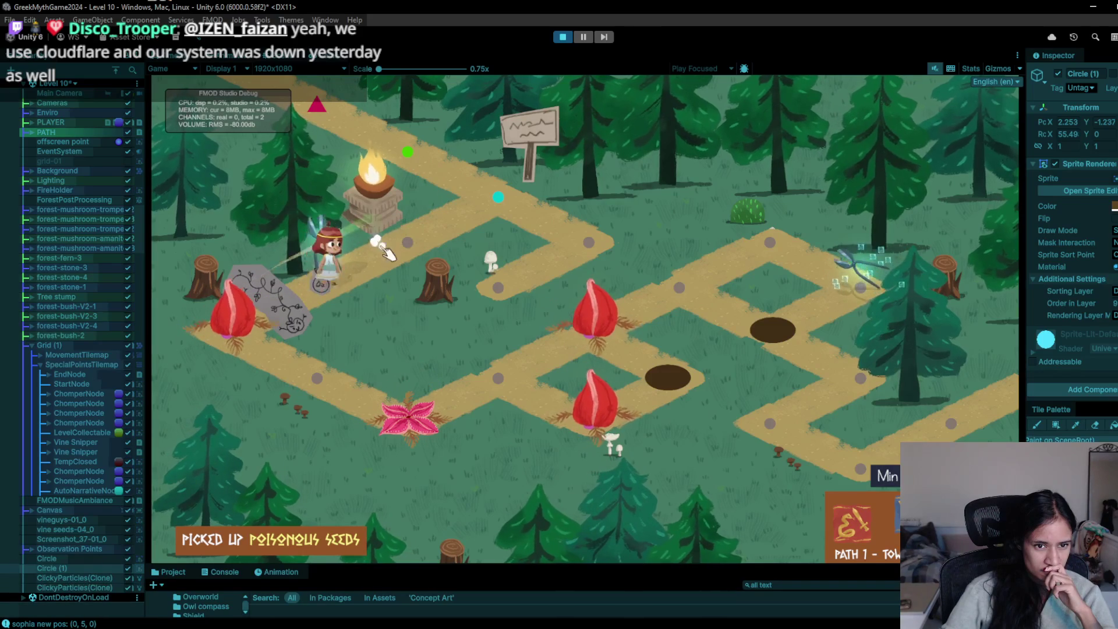
{"action": "left_click", "coordinate": [319, 281]}
{"action": "left_click", "coordinate": [329, 283]}
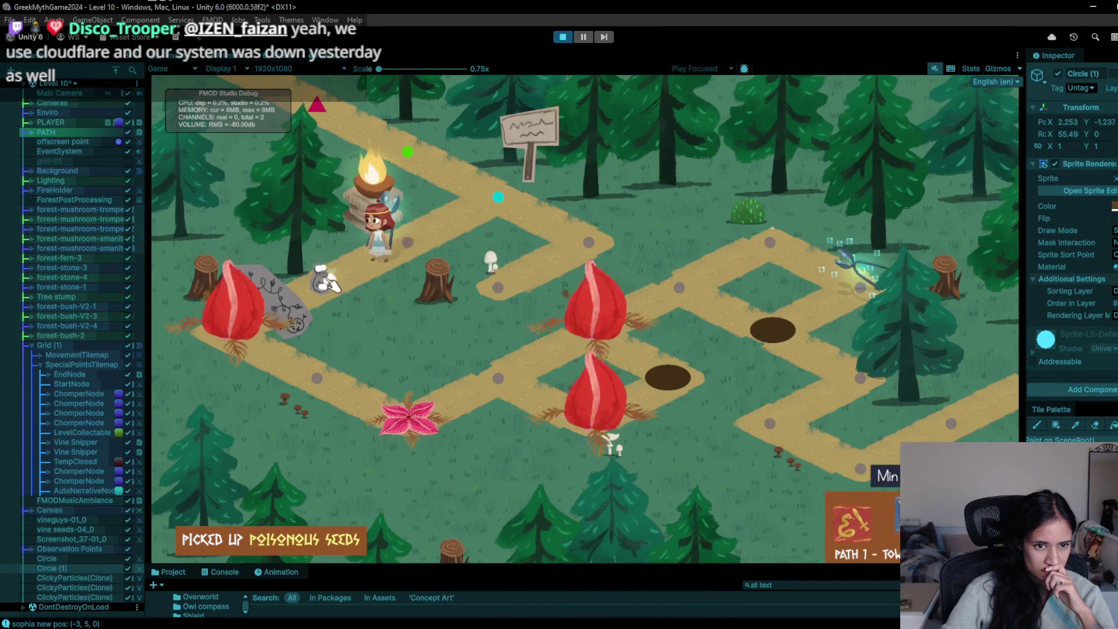
{"action": "left_click", "coordinate": [307, 380]}
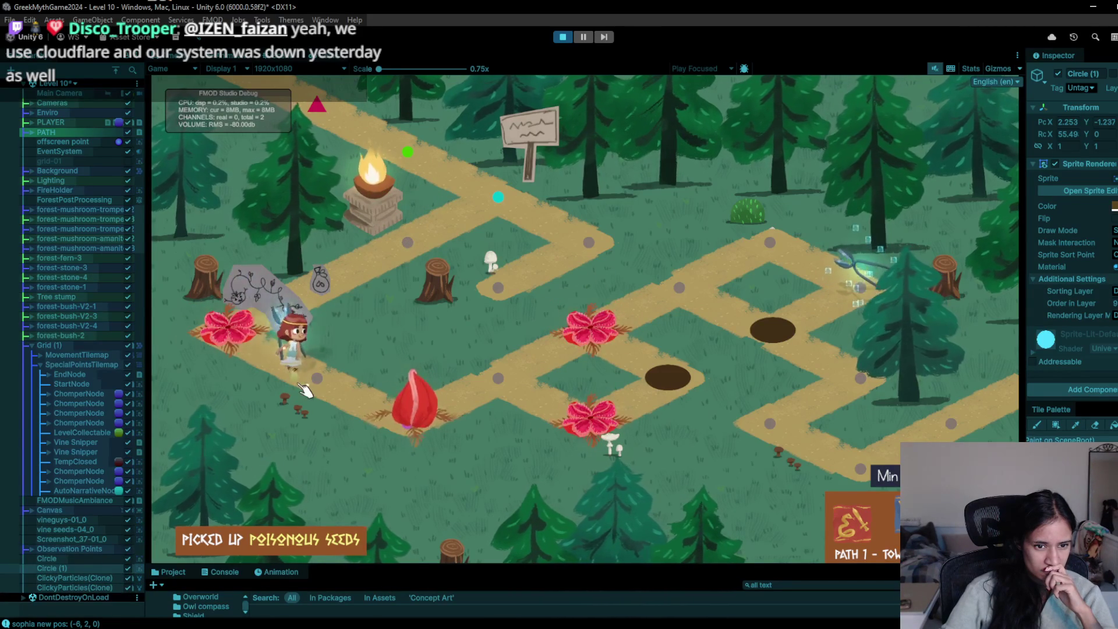
{"action": "left_click", "coordinate": [398, 410]}
{"action": "left_click", "coordinate": [514, 382]}
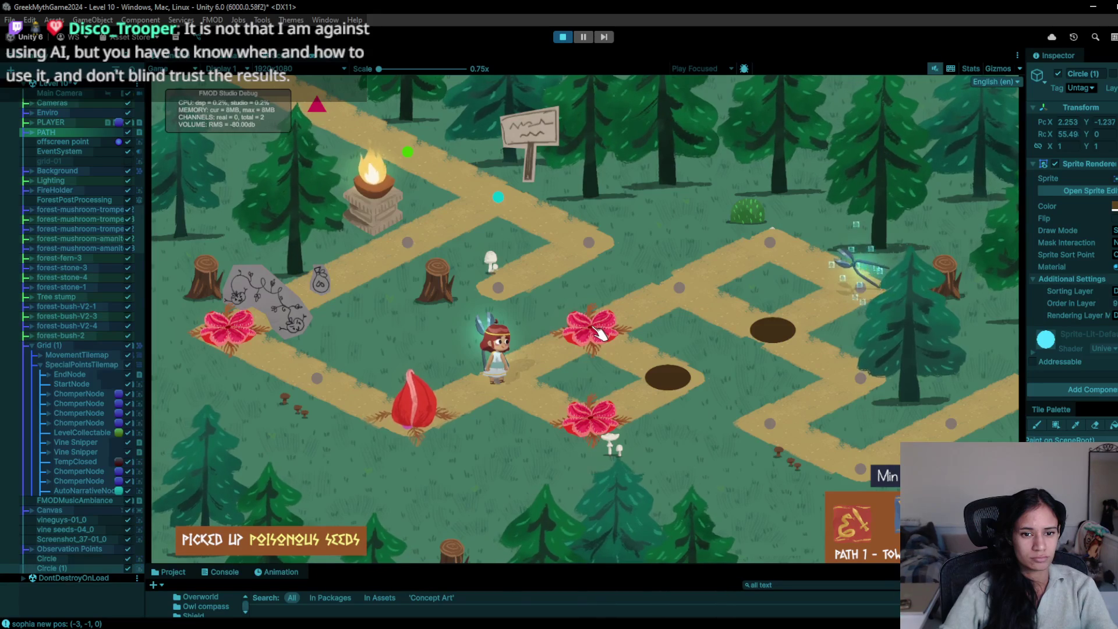
{"action": "left_click", "coordinate": [562, 37]}
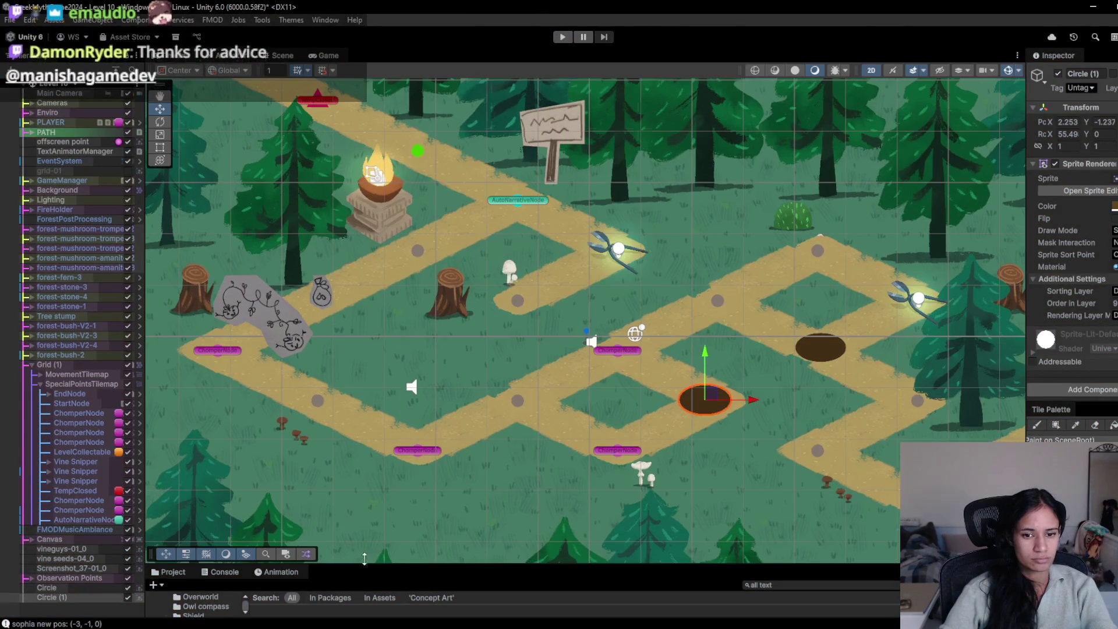
Step: Enlarge the Project panel, start play, and walk the character to the snipper and back to the stone
{"action": "mouse_move", "coordinate": [368, 564]}
{"action": "left_mouse_down"}
{"action": "mouse_move", "coordinate": [381, 440]}
{"action": "mouse_move", "coordinate": [381, 570]}
{"action": "left_mouse_up"}
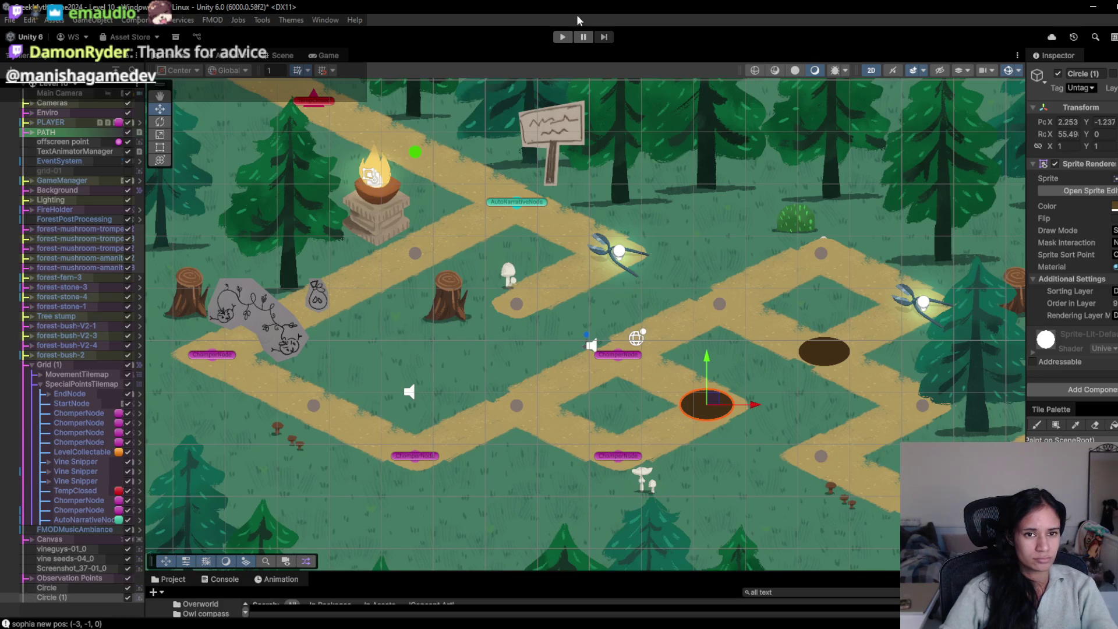
{"action": "left_click", "coordinate": [564, 39]}
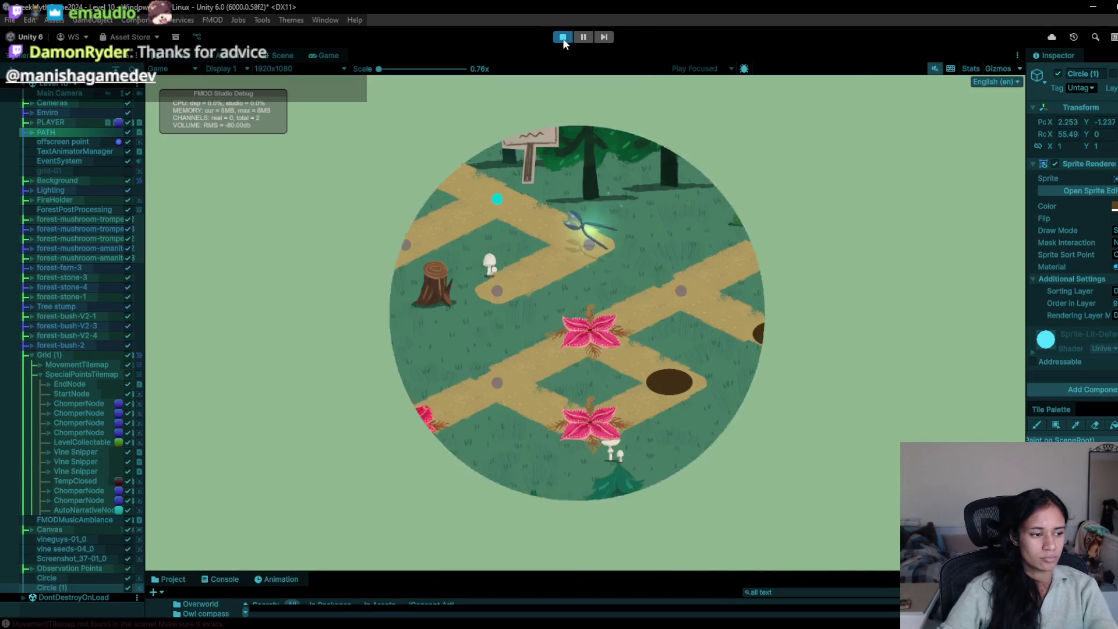
{"action": "left_click", "coordinate": [513, 175]}
{"action": "left_click", "coordinate": [544, 225]}
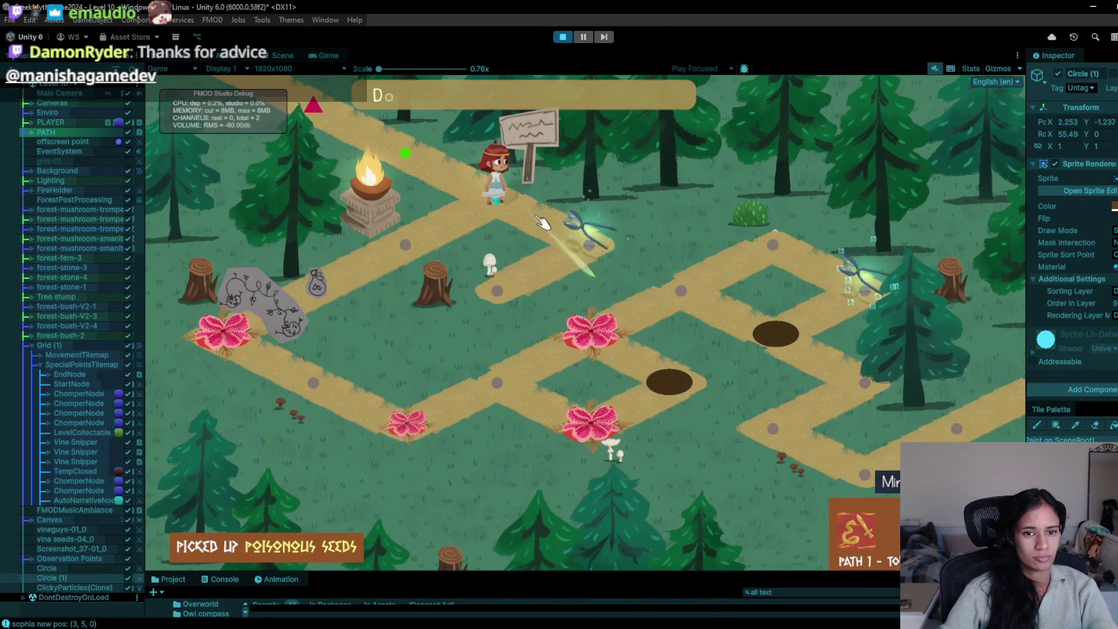
{"action": "left_click", "coordinate": [582, 227]}
{"action": "left_click", "coordinate": [436, 236]}
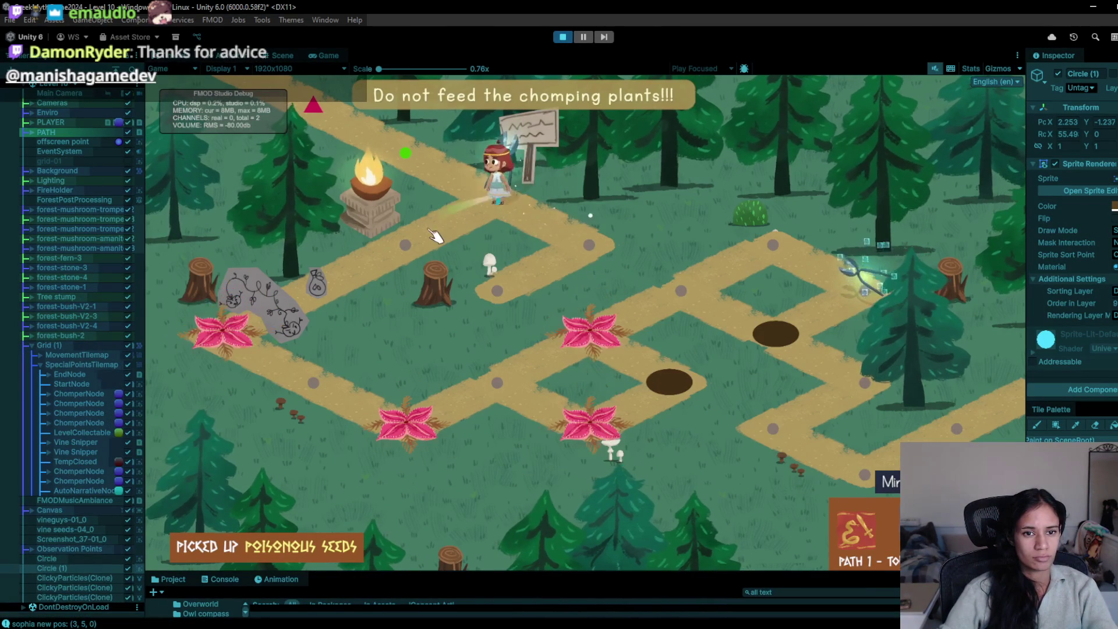
{"action": "left_click", "coordinate": [392, 259]}
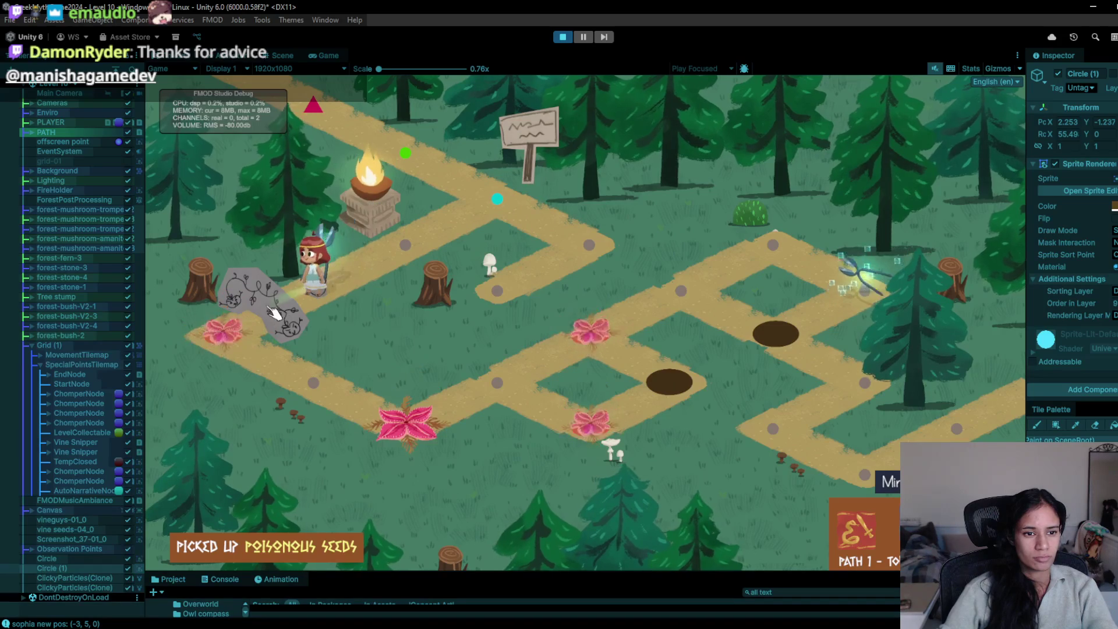
Step: Toggle the chomper plants, walk toward the flower, stop, and switch to the browser screenshot
{"action": "left_click", "coordinate": [367, 257]}
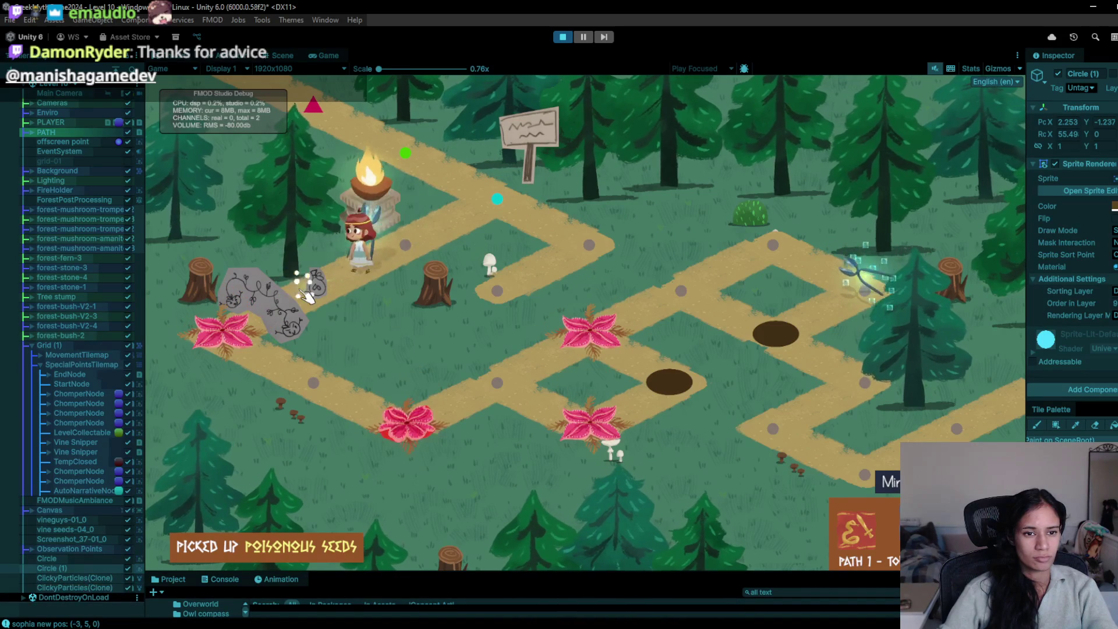
{"action": "left_click", "coordinate": [224, 328]}
{"action": "left_click", "coordinate": [408, 415]}
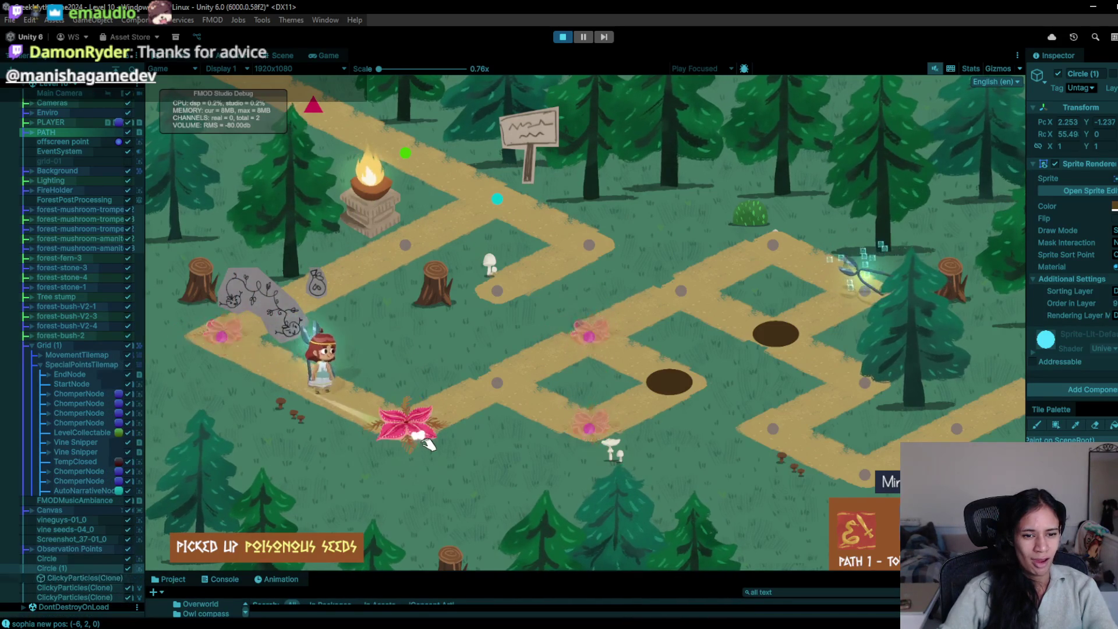
{"action": "left_click", "coordinate": [498, 381]}
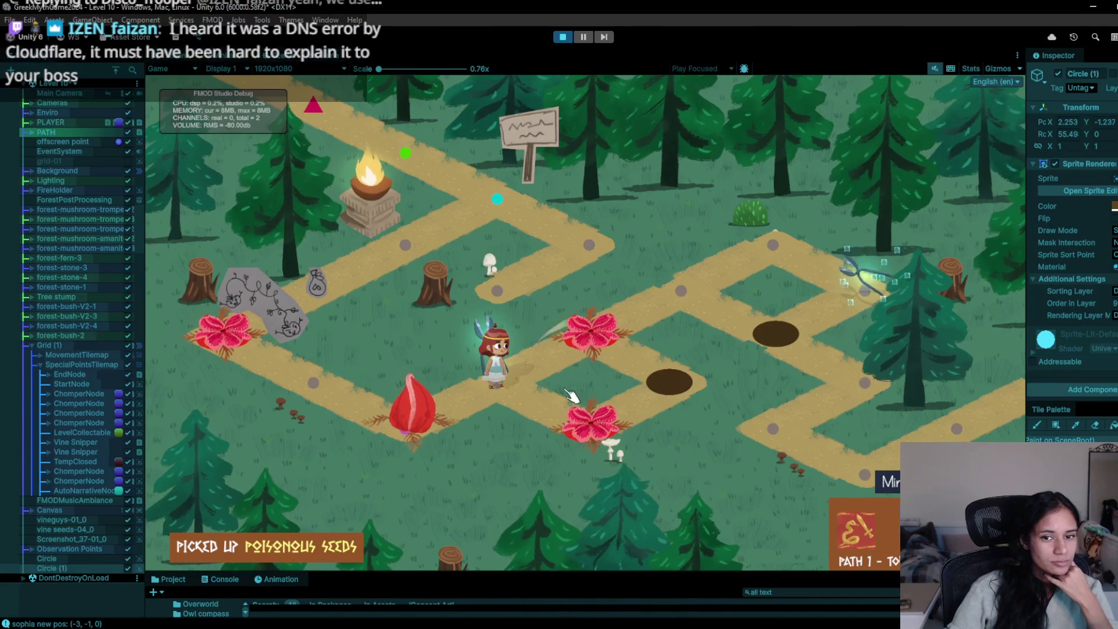
{"action": "left_click", "coordinate": [563, 37]}
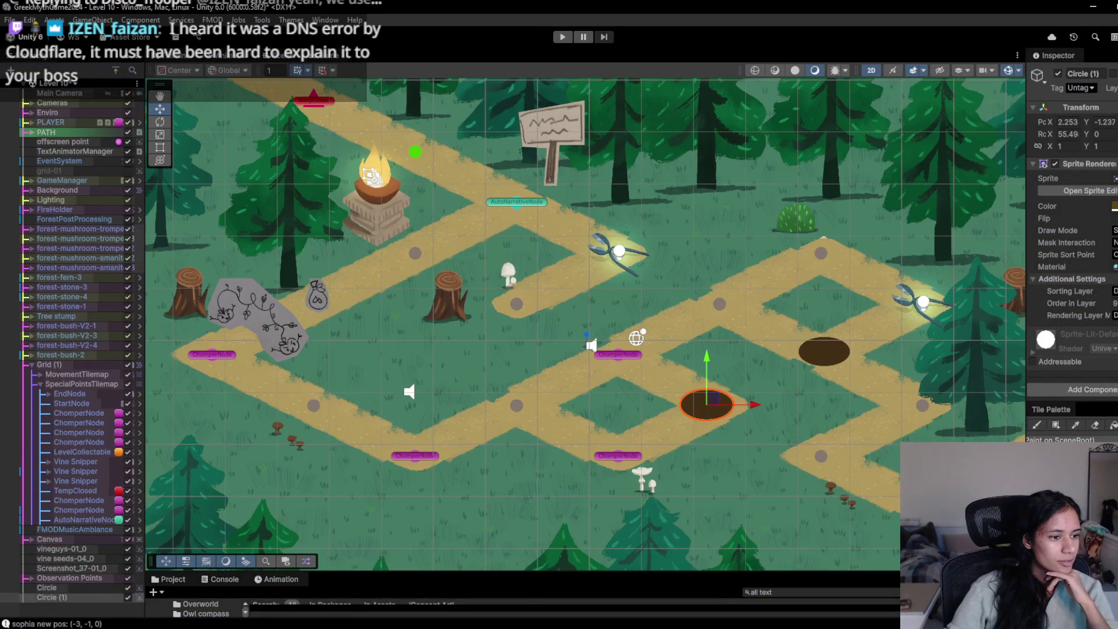
{"action": "key", "text": "alt+Tab"}
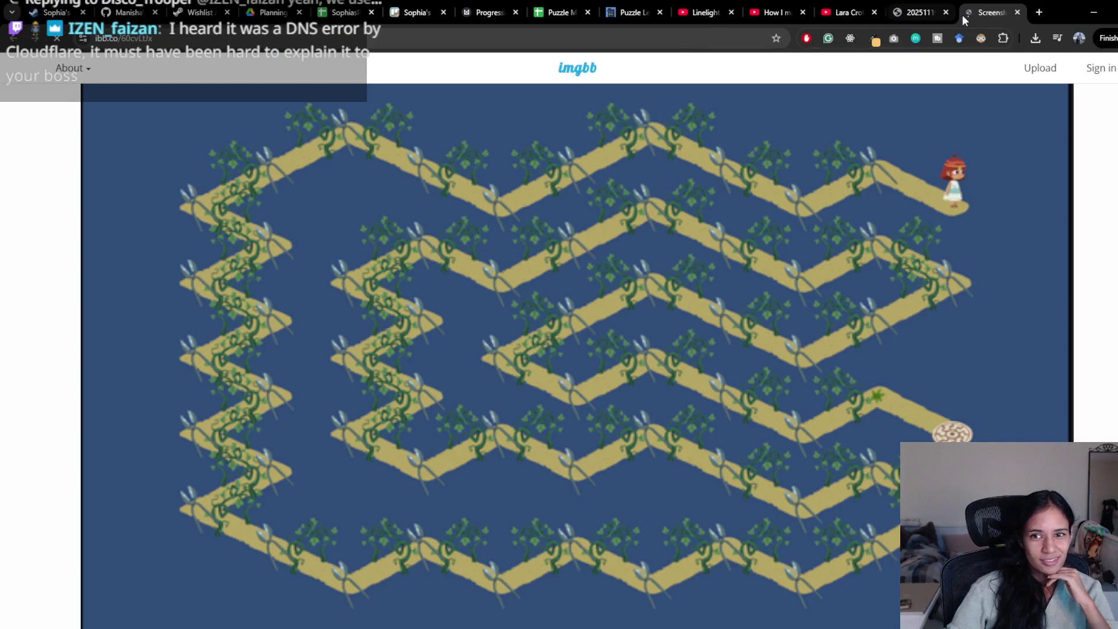